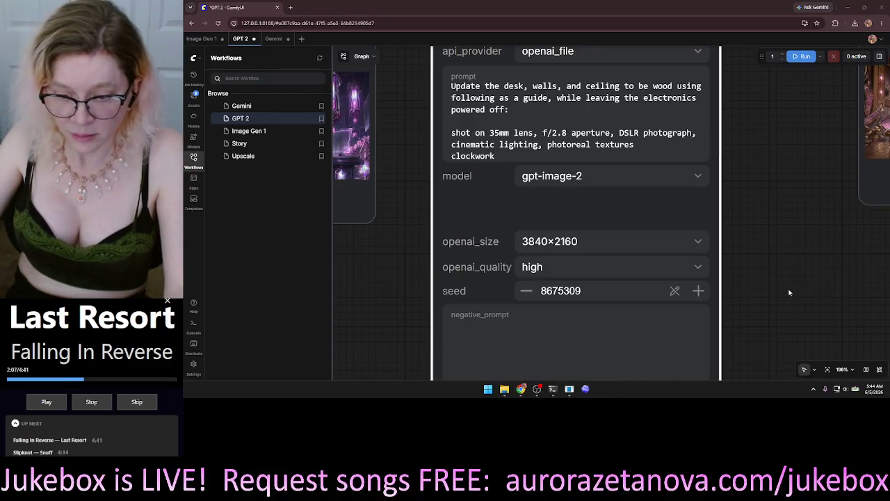
# Bring the Codex chat window in front of the ComfyUI GPT 2 workflow
pyautogui.click(584, 389)
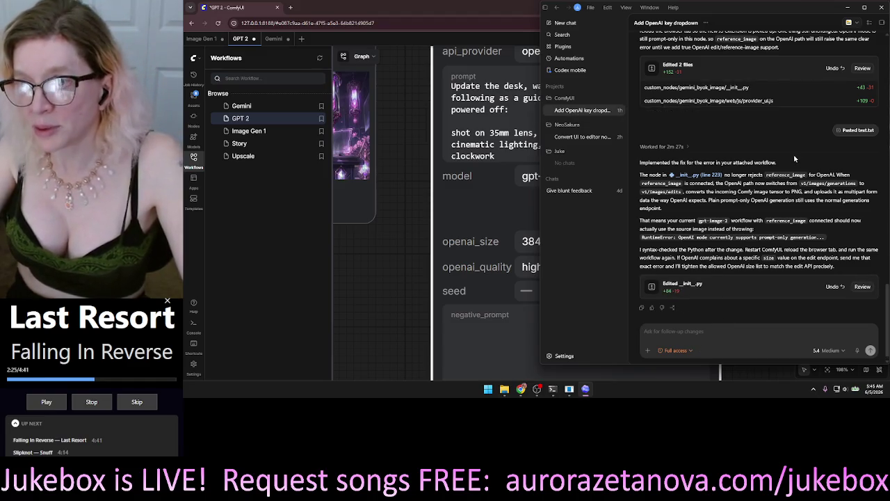
# Dictate and send a request to make the BYOK node's prompt box resizable or triple-height
pyautogui.scroll(1, 793, 154)
pyautogui.scroll(-1, 782, 175)
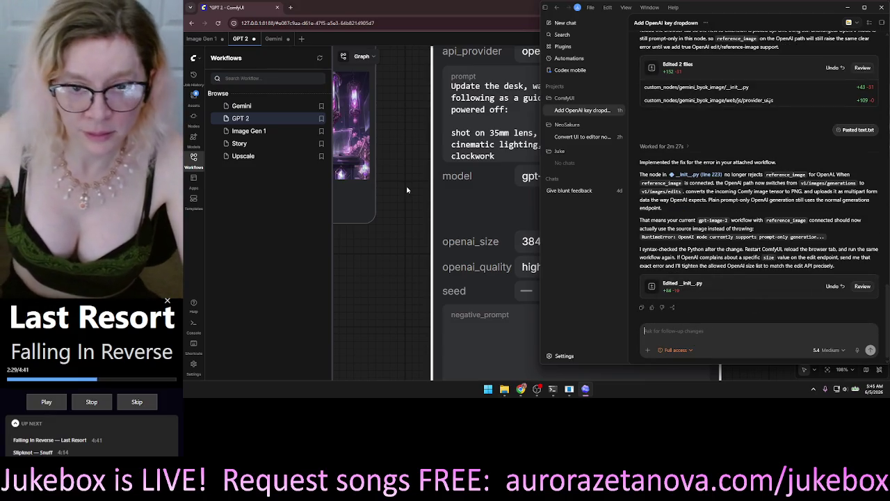
pyautogui.click(710, 335)
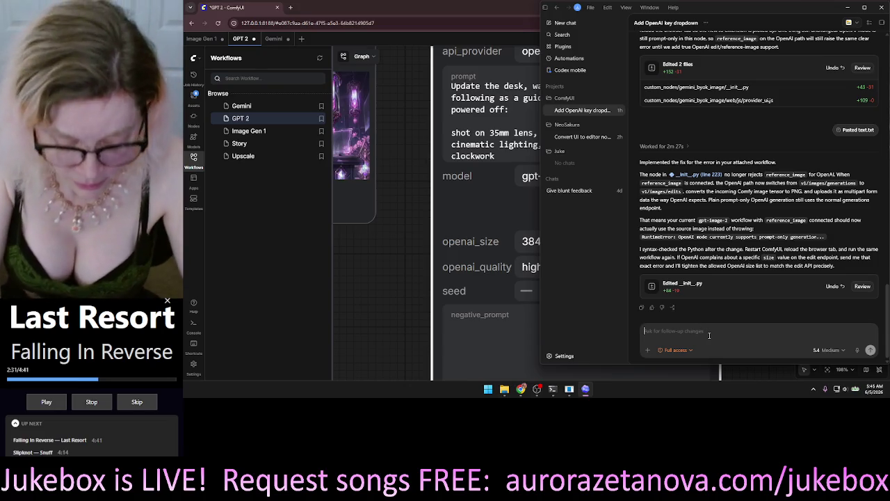
pyautogui.press('super+h')
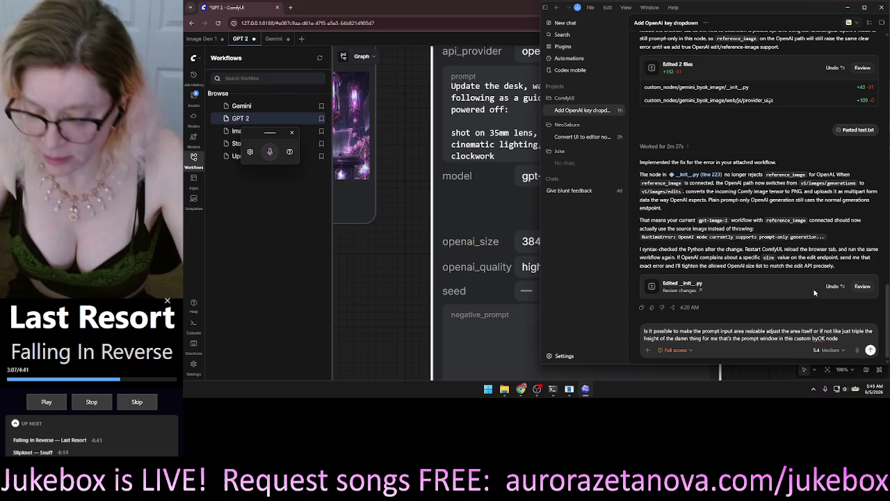
pyautogui.moveTo(814, 292)
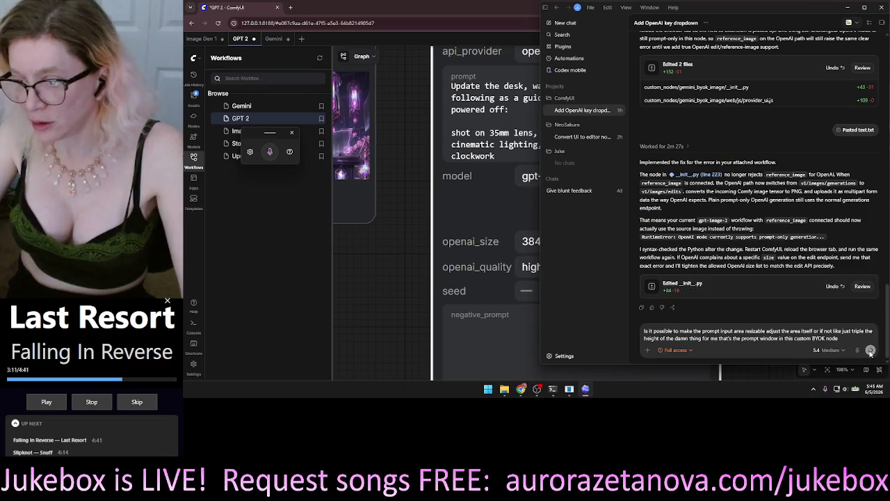
pyautogui.click(445, 271)
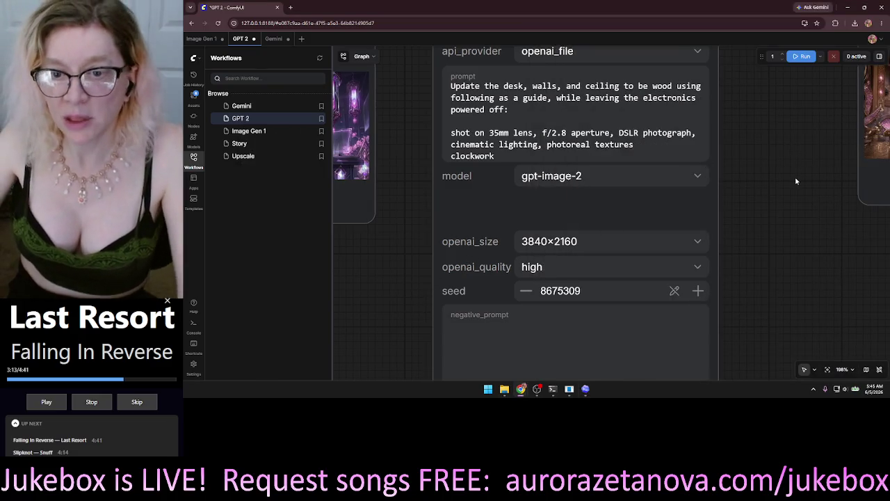
# Replace the camera and lighting lines with the pasted style keyword list starting with clockwork
pyautogui.scroll(-6, 611, 228)
pyautogui.scroll(6, 611, 228)
pyautogui.click(640, 135)
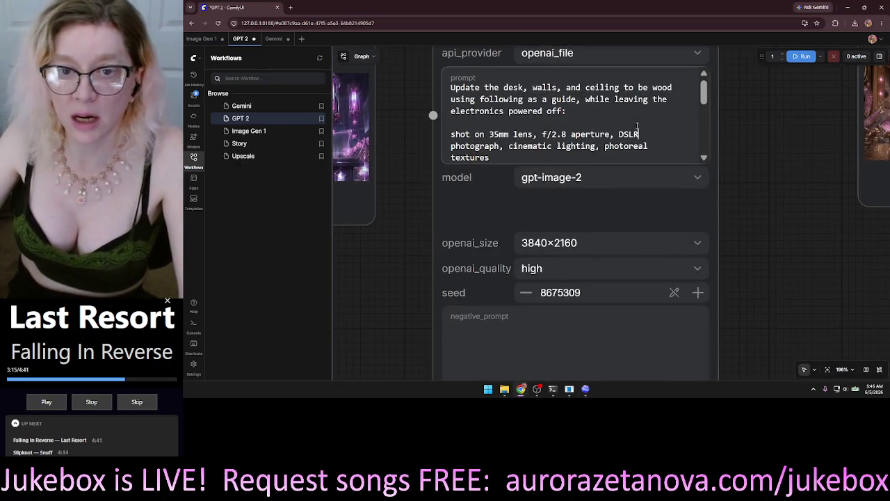
pyautogui.moveTo(452, 134)
pyautogui.mouseDown()
pyautogui.moveTo(591, 146)
pyautogui.moveTo(520, 156)
pyautogui.moveTo(604, 146)
pyautogui.mouseUp()
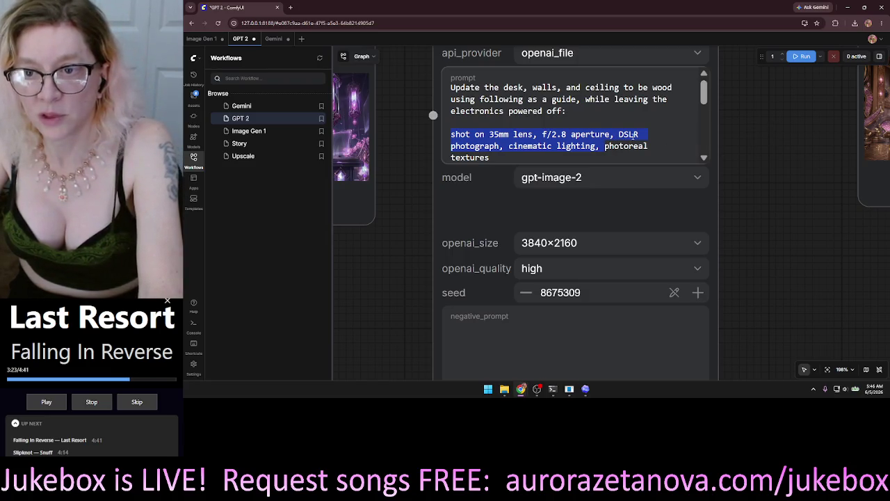
pyautogui.moveTo(778, 163)
pyautogui.mouseDown()
pyautogui.moveTo(503, 162)
pyautogui.moveTo(560, 149)
pyautogui.moveTo(746, 137)
pyautogui.moveTo(774, 123)
pyautogui.mouseUp()
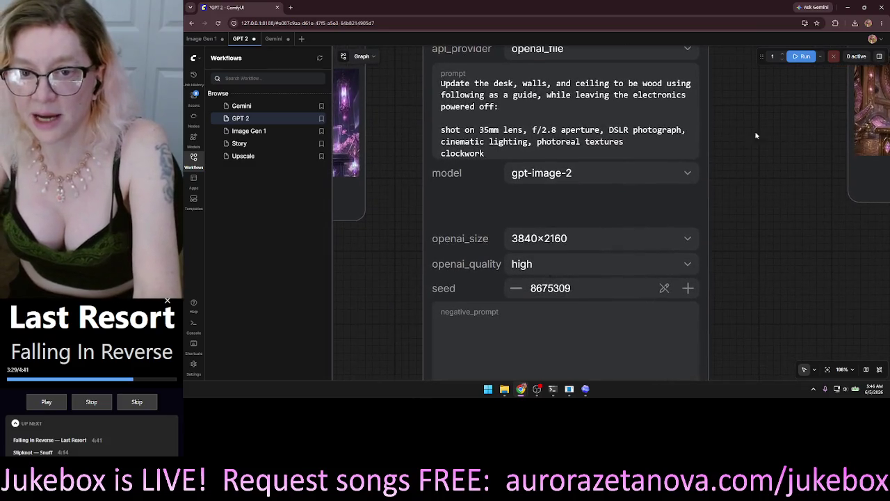
pyautogui.click(631, 127)
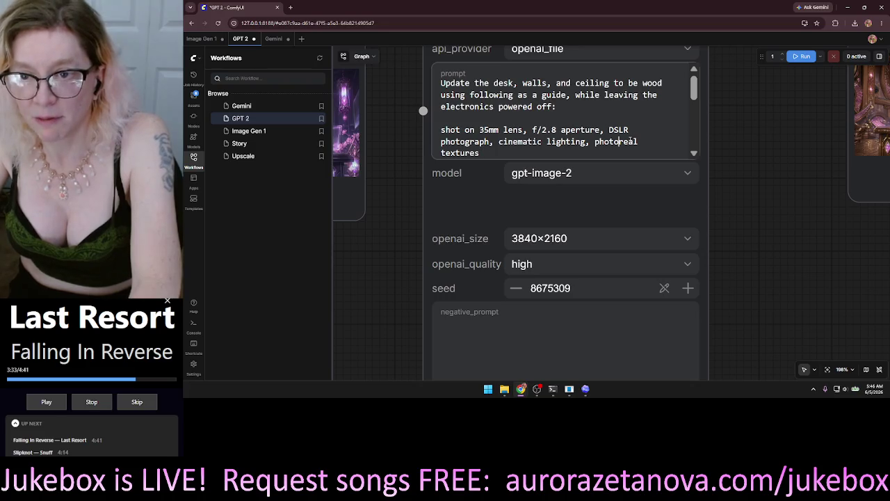
pyautogui.moveTo(594, 141); pyautogui.dragTo(440, 129)
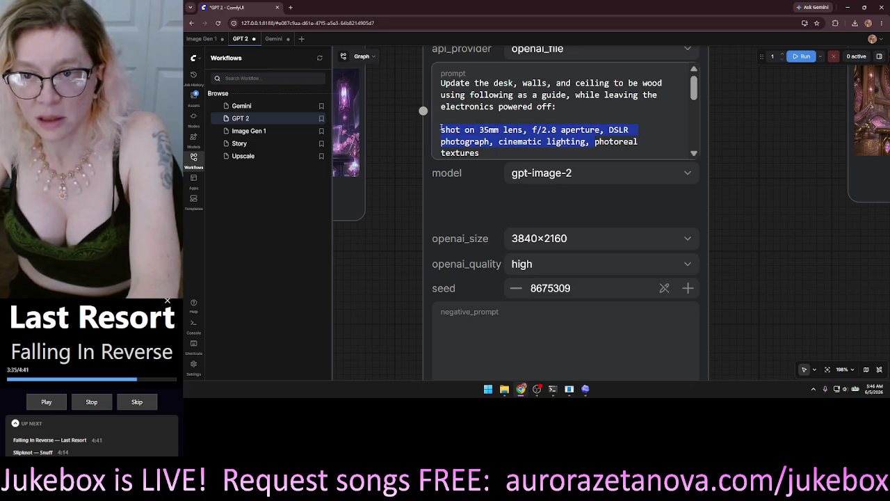
pyautogui.click(482, 153)
pyautogui.moveTo(481, 153); pyautogui.dragTo(423, 123)
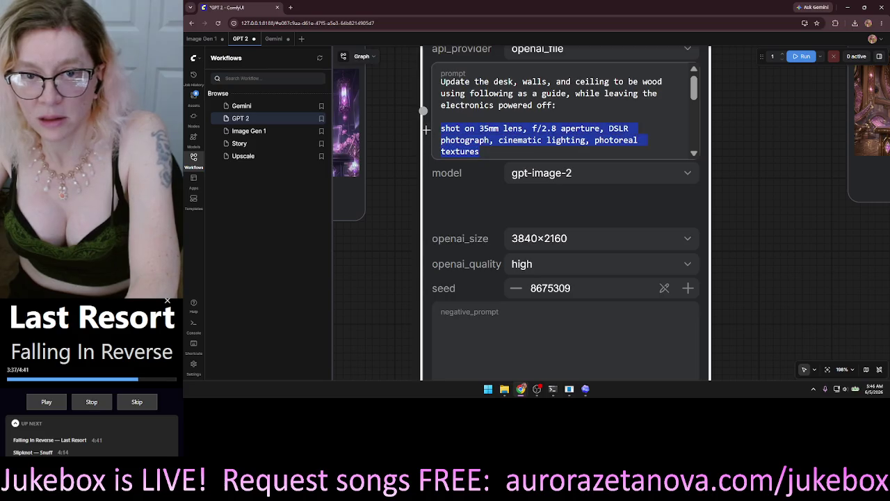
pyautogui.hotkey('ctrl', 'v')
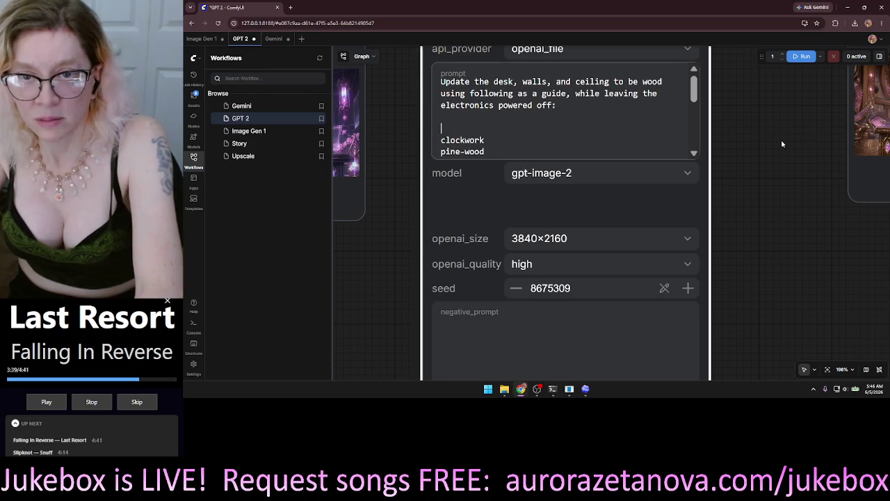
pyautogui.press('BackSpace')
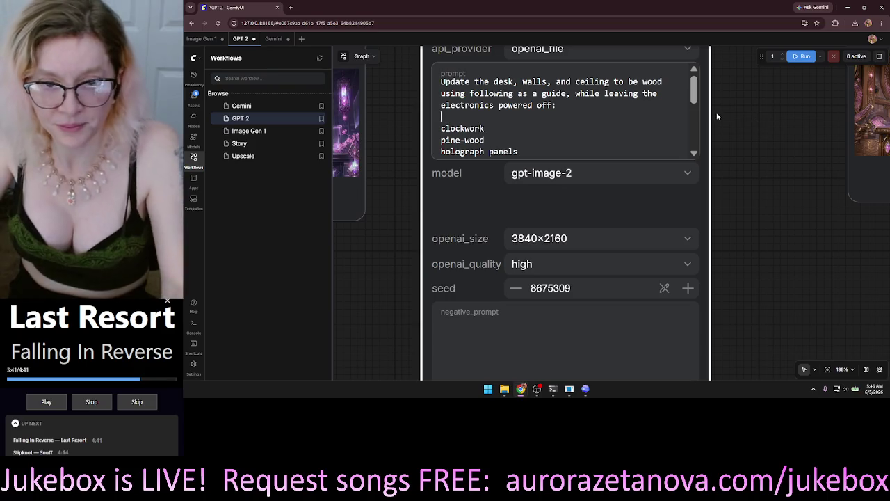
# Cut the 'smooth, aerodynamic, organic curves' line out of the prompt
pyautogui.scroll(-1, 701, 108)
pyautogui.scroll(-1, 701, 107)
pyautogui.scroll(1, 492, 104)
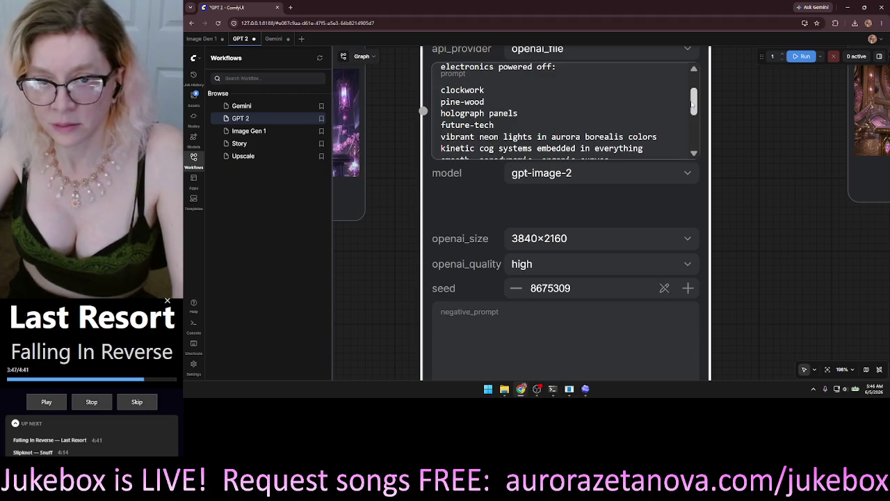
pyautogui.scroll(-1, 636, 139)
pyautogui.moveTo(647, 139); pyautogui.dragTo(436, 140)
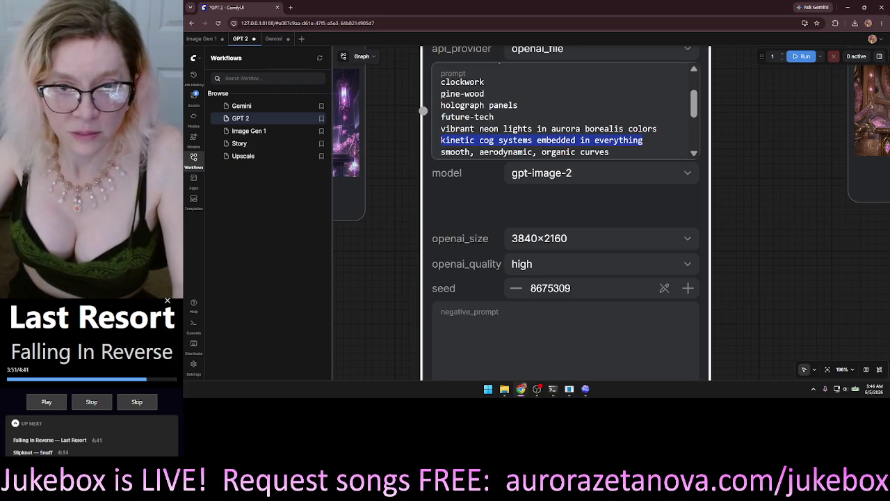
pyautogui.click(441, 93)
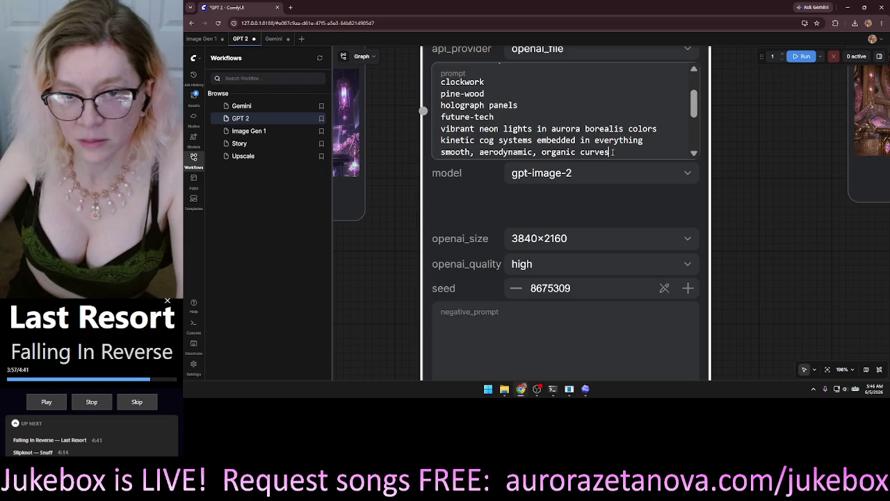
pyautogui.hotkey('ctrl', 'z')
pyautogui.click(616, 118)
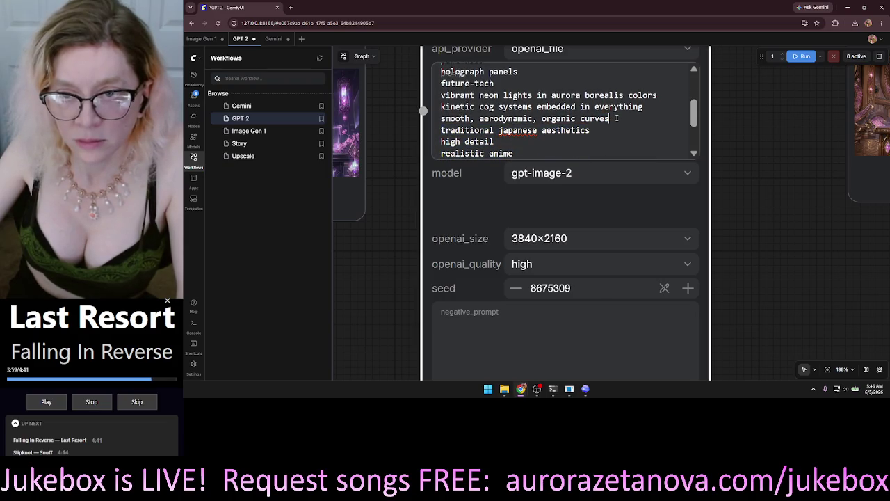
pyautogui.moveTo(603, 118); pyautogui.dragTo(442, 113)
pyautogui.hotkey('ctrl', 'c')
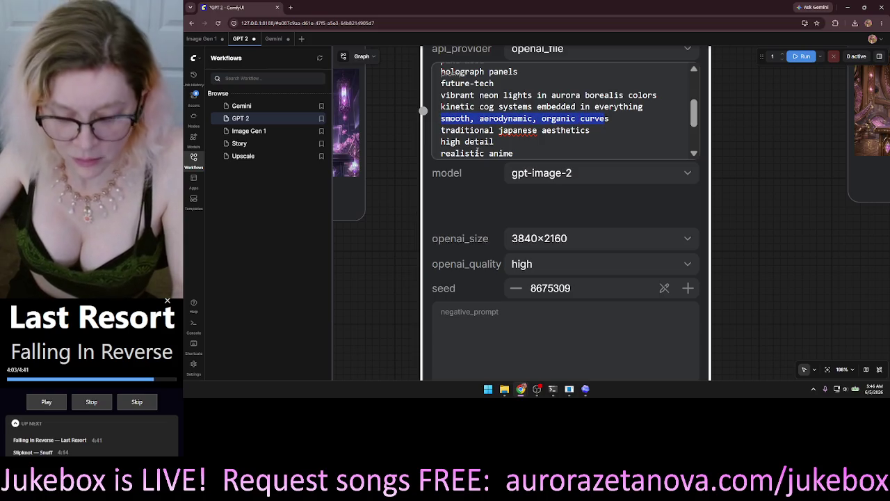
pyautogui.press('BackSpace')
# Paste the curves phrase before pine-wood, making it 'organically curved pine-wood'
pyautogui.scroll(3, 451, 128)
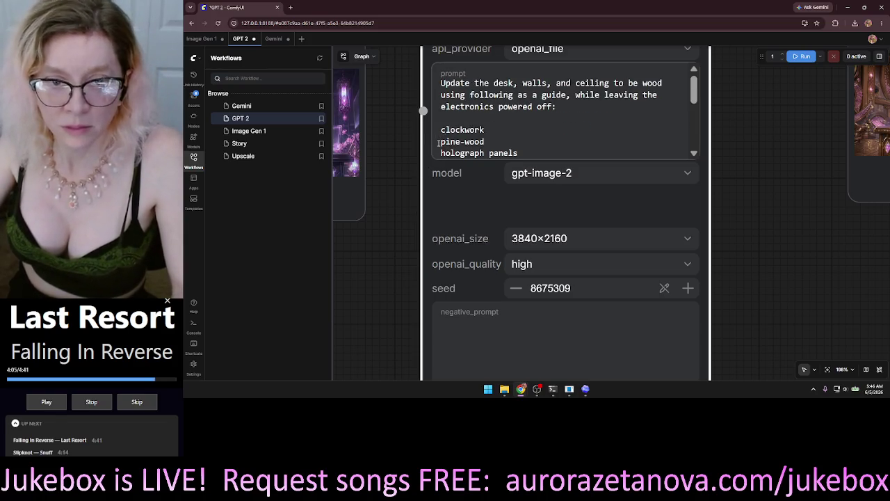
pyautogui.hotkey('ctrl', 'v')
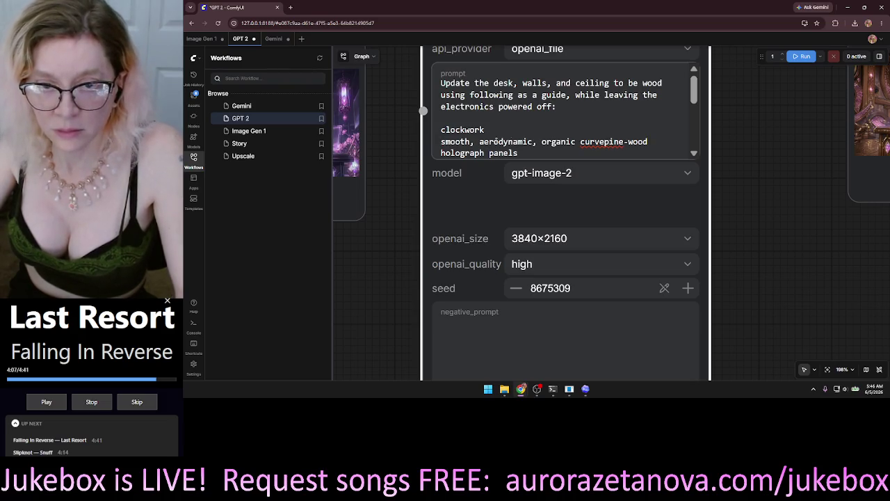
pyautogui.write('d')
pyautogui.click(576, 141)
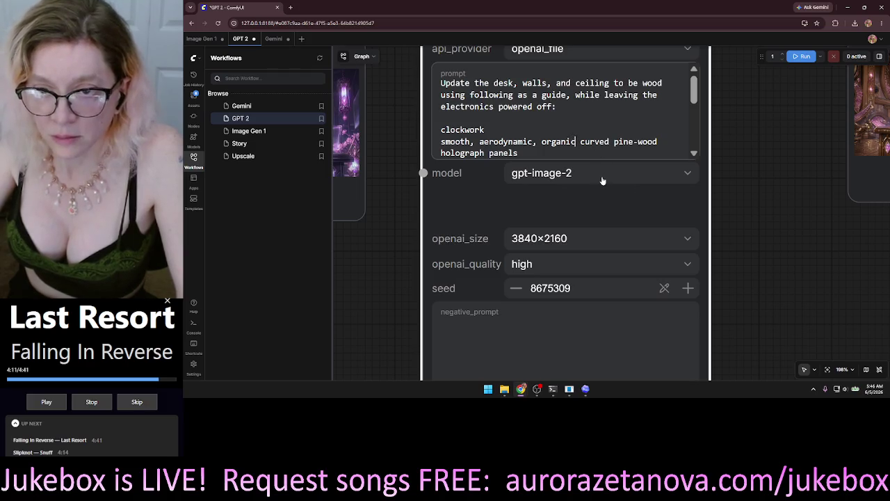
pyautogui.write('ally')
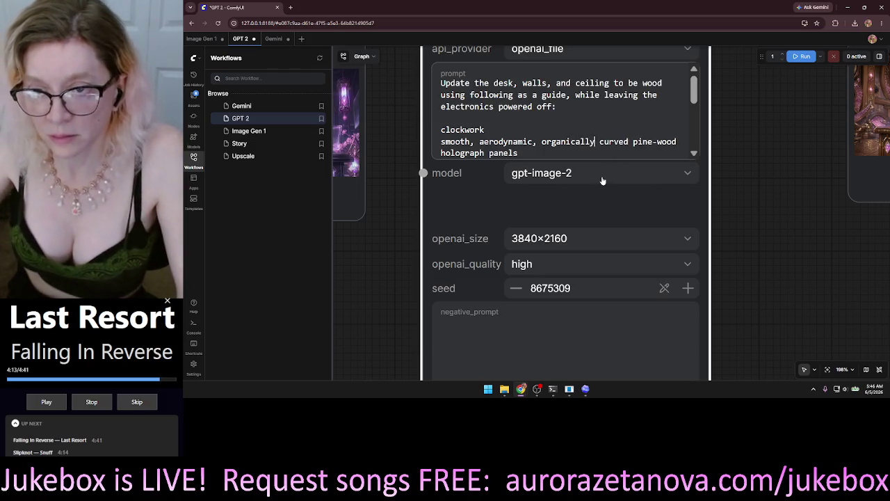
# Delete the stray 's' line and fix the spelling of 'aesthetics'
pyautogui.moveTo(693, 94); pyautogui.dragTo(694, 117)
pyautogui.press('BackSpace')
pyautogui.press('BackSpace')
pyautogui.write('traditional japanese aesthetic')
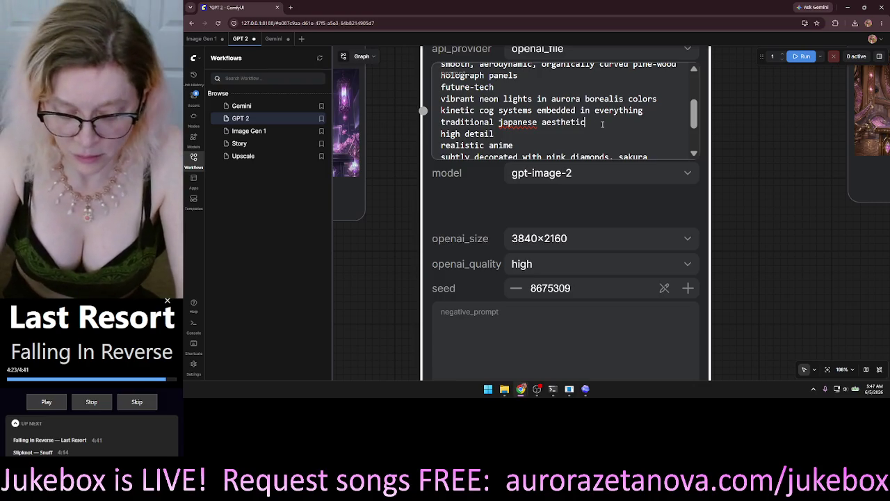
pyautogui.write('o')
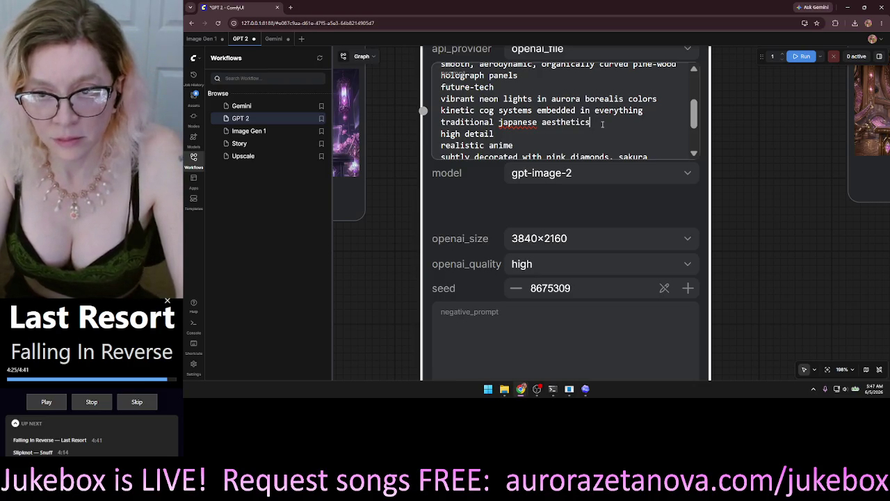
pyautogui.write('s')
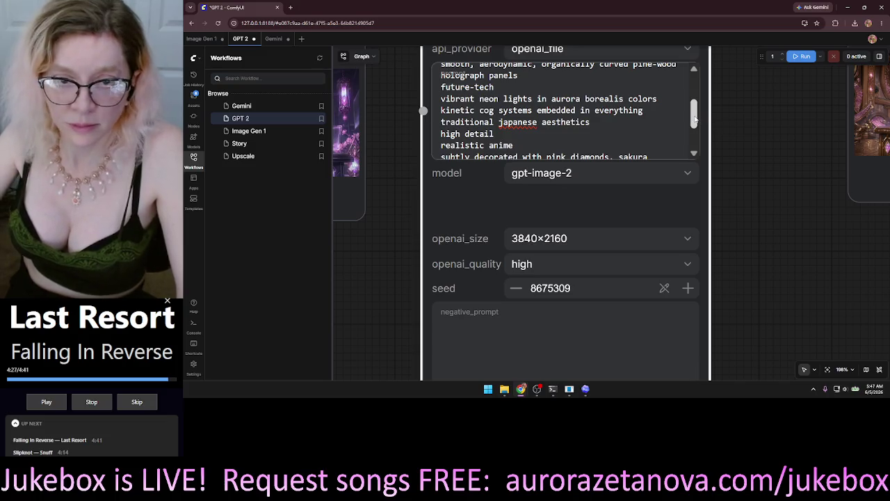
pyautogui.scroll(-1, 693, 119)
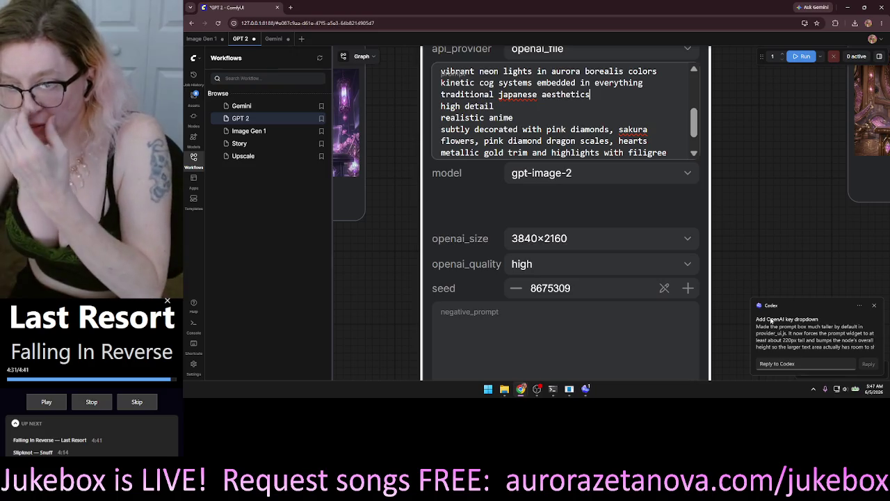
pyautogui.moveTo(828, 334)
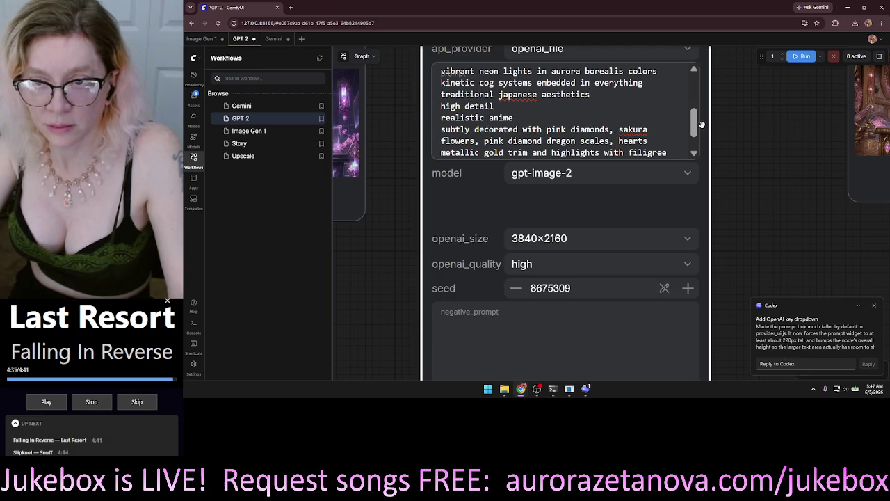
pyautogui.moveTo(693, 125); pyautogui.dragTo(695, 137)
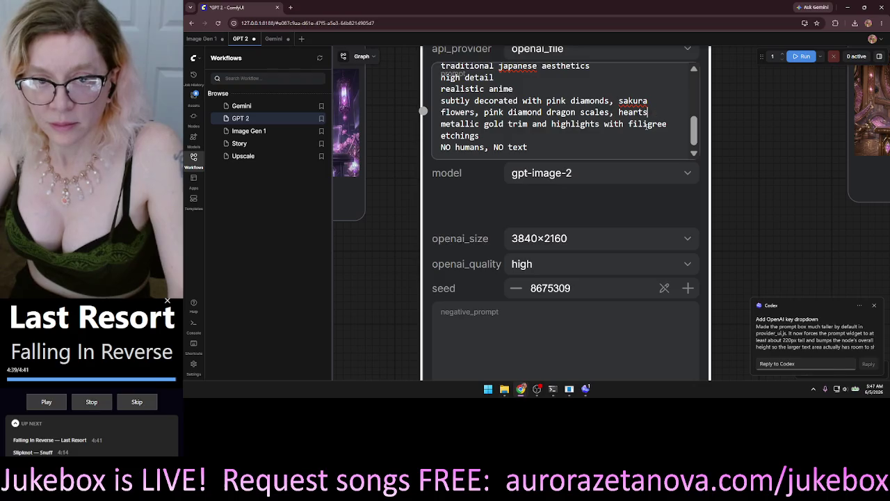
pyautogui.click(480, 135)
# Move the metallic gold trim and filigree etchings line to its own line after 'realistic anime'
pyautogui.moveTo(480, 136); pyautogui.dragTo(438, 123)
pyautogui.hotkey('ctrl', 'c')
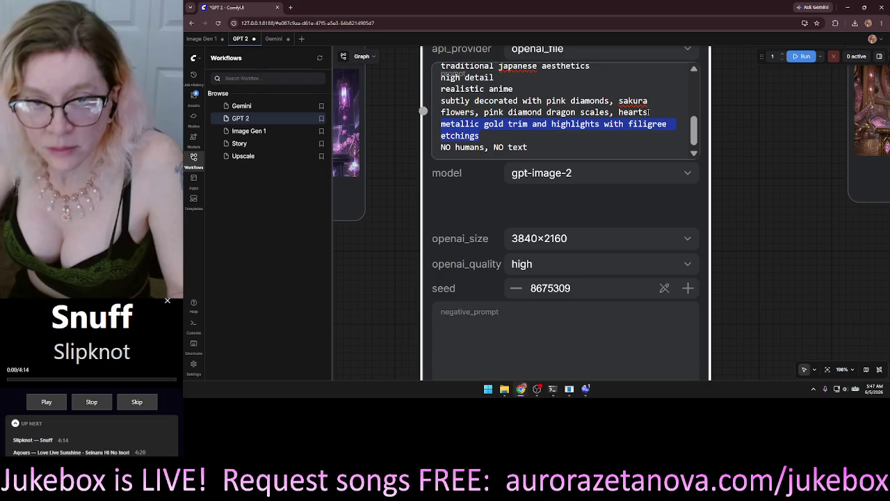
pyautogui.press('BackSpace')
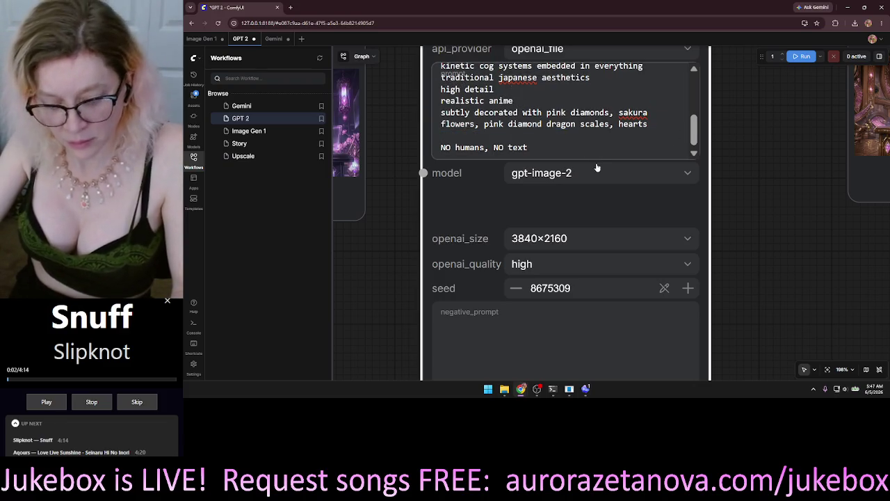
pyautogui.hotkey('ctrl', 'v')
pyautogui.click(488, 89)
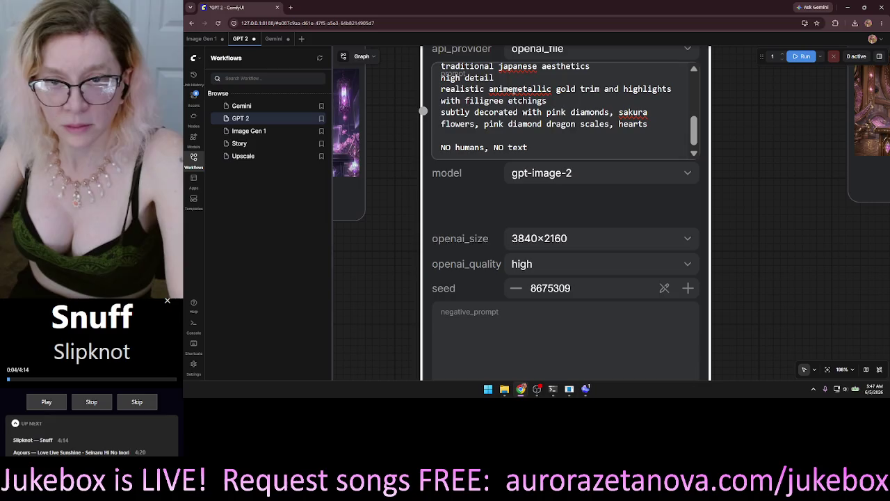
pyautogui.press('Return')
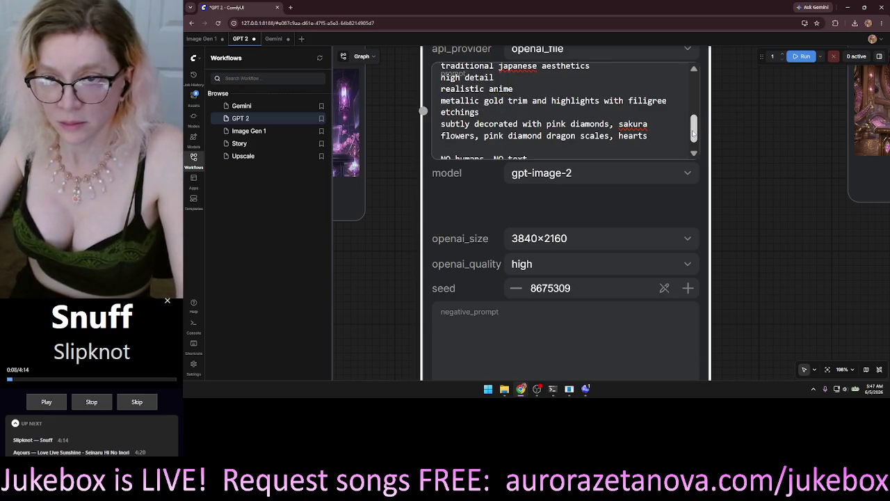
pyautogui.moveTo(693, 133)
pyautogui.mouseDown()
pyautogui.moveTo(693, 141)
pyautogui.moveTo(701, 107)
pyautogui.mouseUp()
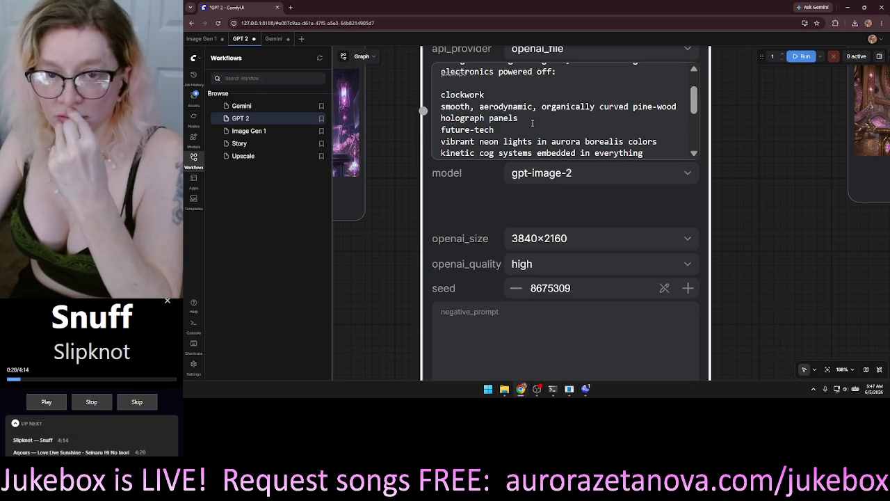
# Move 'clockwork' to the start of the future-tech line
pyautogui.moveTo(487, 95); pyautogui.dragTo(442, 96)
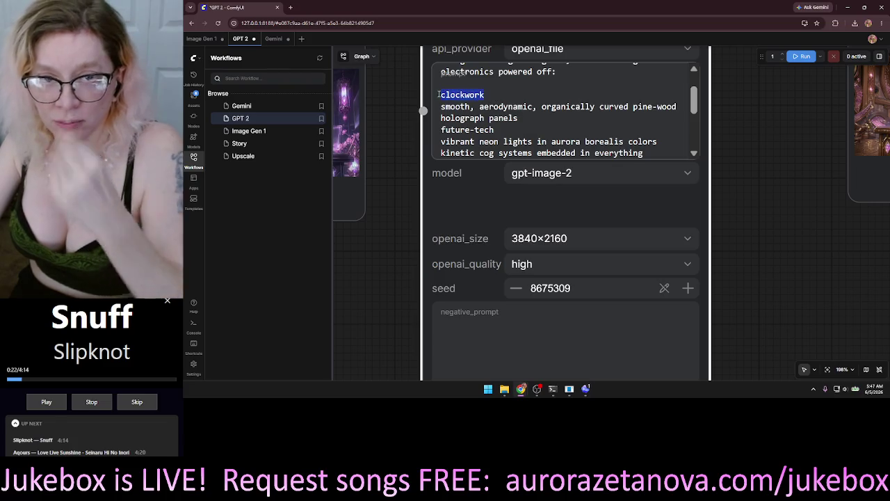
pyautogui.press('BackSpace')
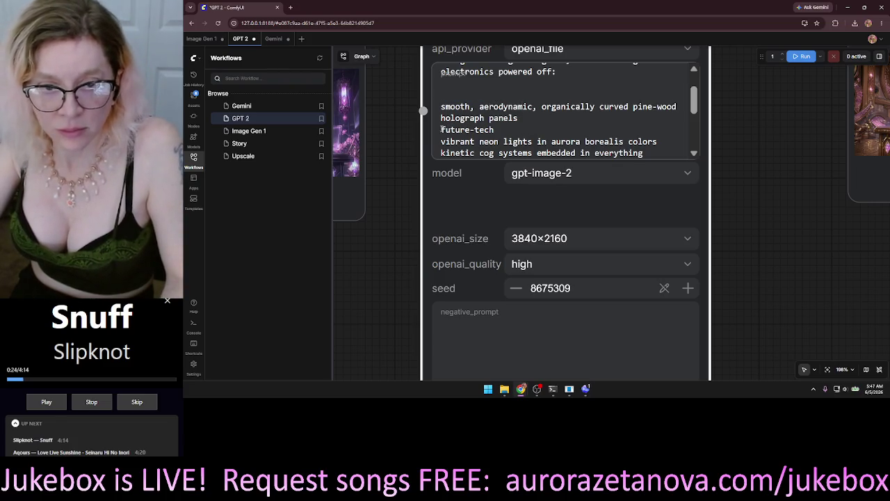
pyautogui.write('clockwork f')
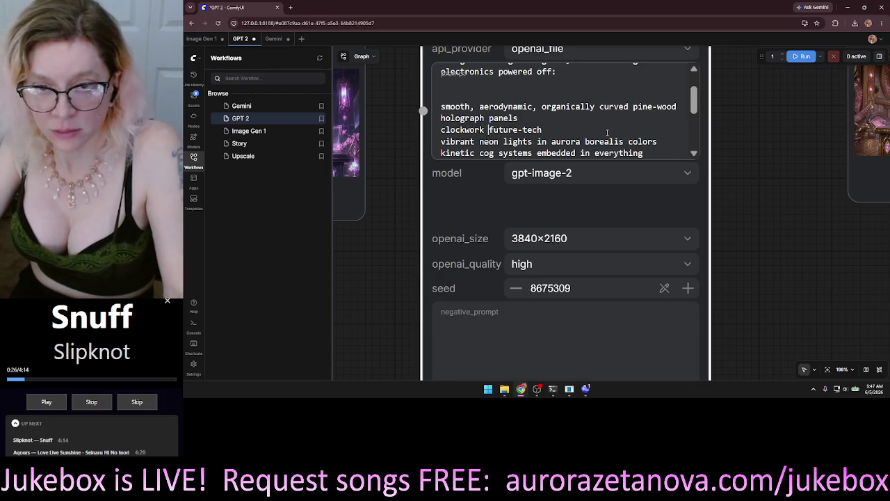
pyautogui.scroll(-1, 698, 111)
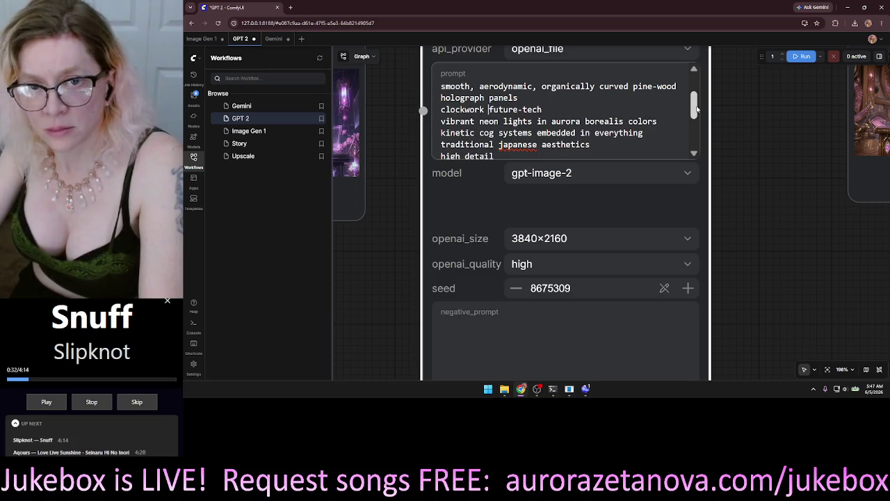
pyautogui.scroll(-1, 698, 119)
pyautogui.moveTo(698, 119)
pyautogui.mouseDown()
pyautogui.moveTo(697, 136)
pyautogui.moveTo(697, 86)
pyautogui.moveTo(698, 105)
pyautogui.mouseUp()
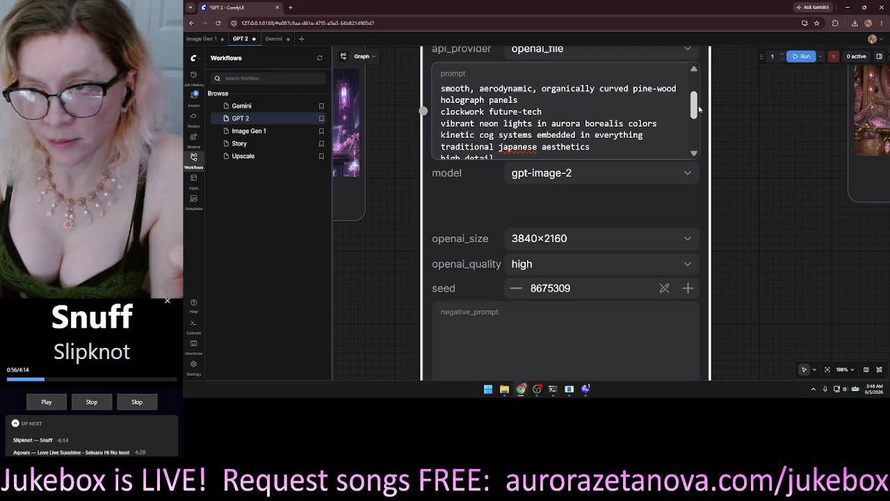
pyautogui.scroll(-3, 550, 168)
pyautogui.moveTo(550, 168)
pyautogui.mouseDown()
pyautogui.moveTo(831, 149)
pyautogui.moveTo(818, 144)
pyautogui.mouseUp()
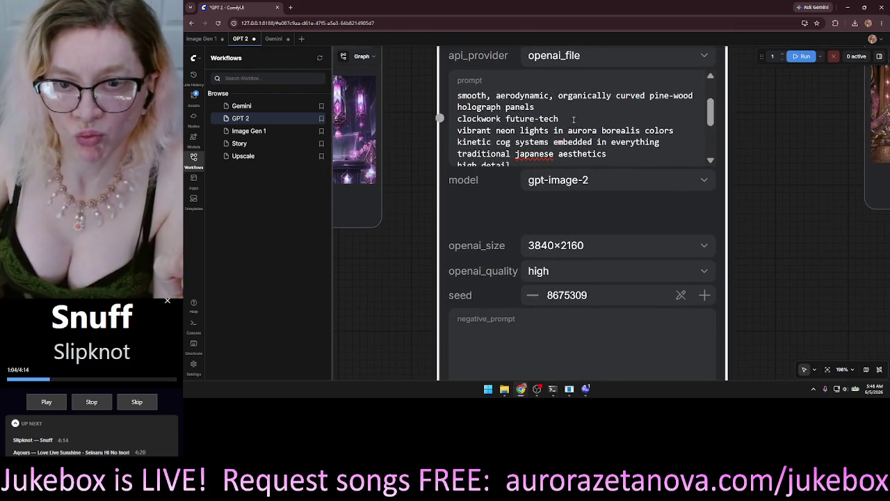
# Delete the 'clockwork future-tech' line and move the kinetic cog line above the neon line
pyautogui.moveTo(560, 119); pyautogui.dragTo(456, 119)
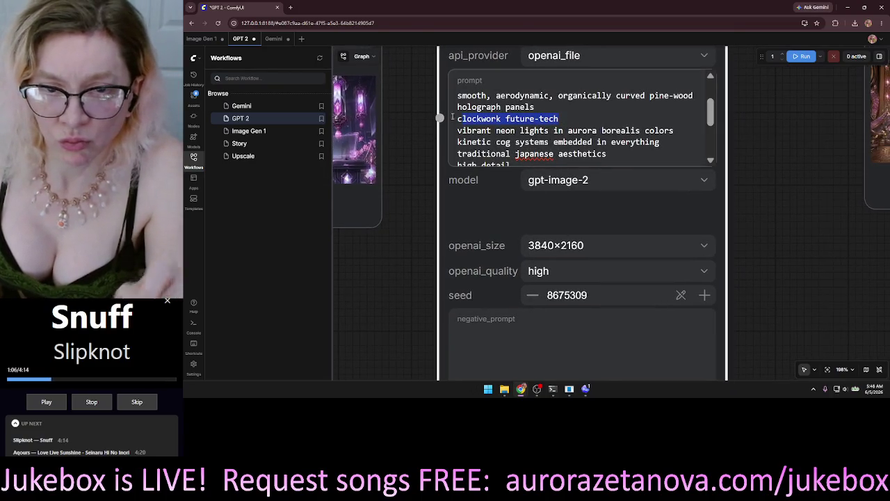
pyautogui.press('BackSpace')
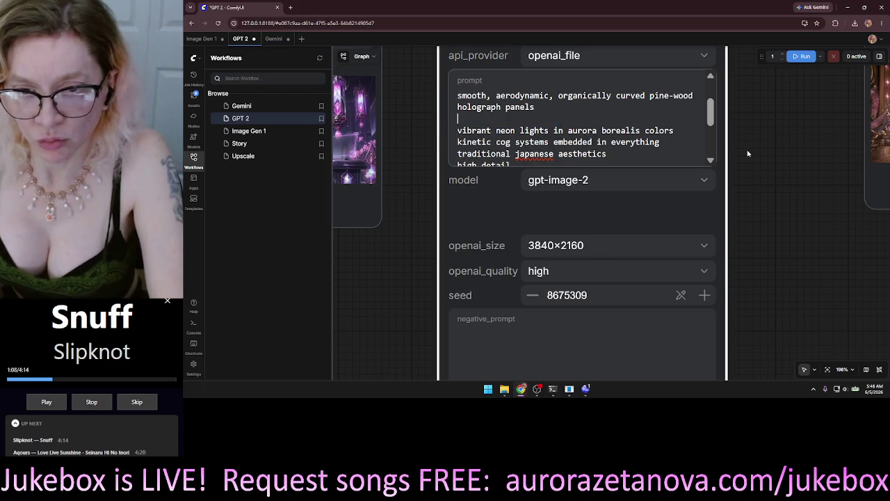
pyautogui.moveTo(661, 142); pyautogui.dragTo(455, 142)
pyautogui.hotkey('ctrl', 'x')
pyautogui.press('Up')
pyautogui.press('Up')
pyautogui.hotkey('ctrl', 'v')
pyautogui.click(603, 143)
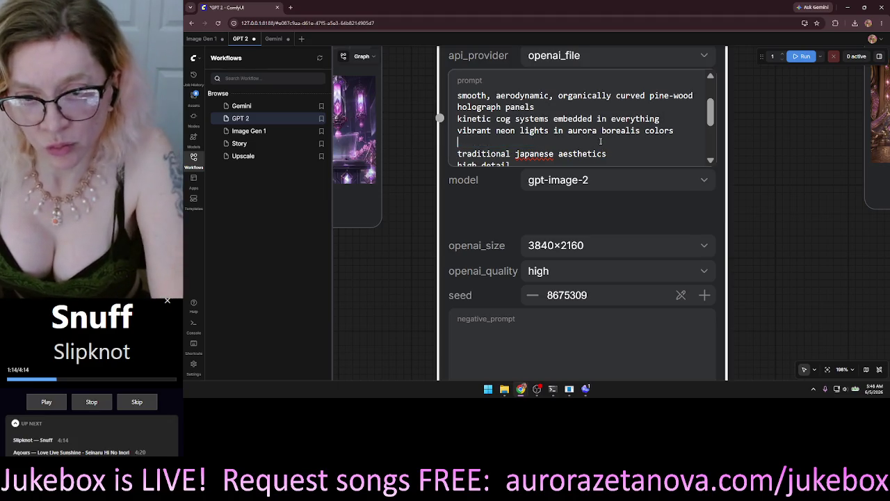
pyautogui.press('BackSpace')
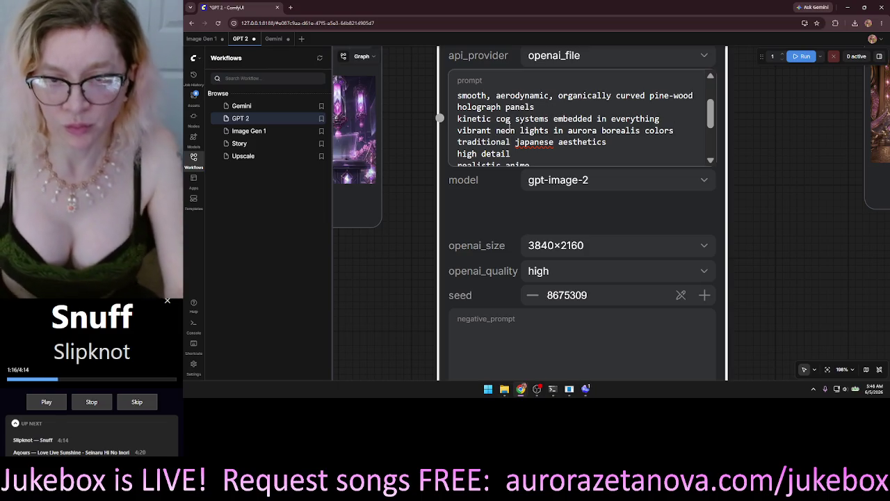
# Move the kinetic cog systems line directly under the pine-wood line
pyautogui.keyDown('shift'); pyautogui.click(664, 116); pyautogui.keyUp('shift')
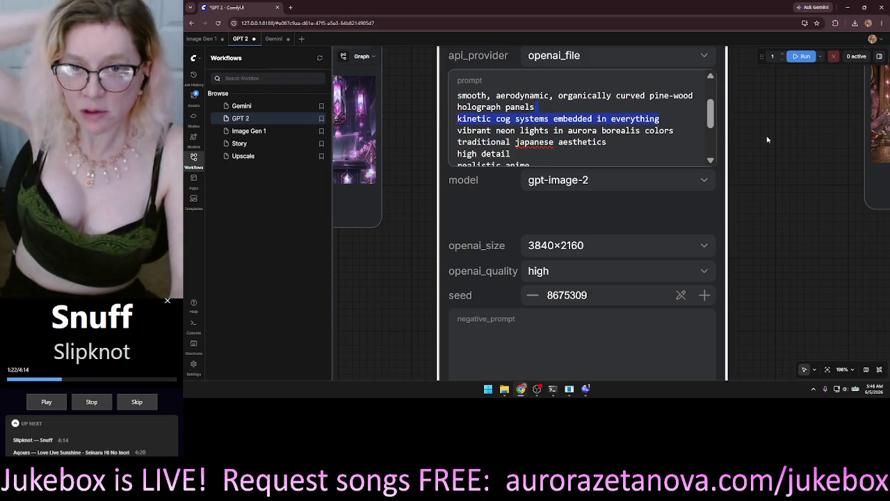
pyautogui.moveTo(708, 121)
pyautogui.mouseDown()
pyautogui.moveTo(717, 93)
pyautogui.moveTo(723, 122)
pyautogui.mouseUp()
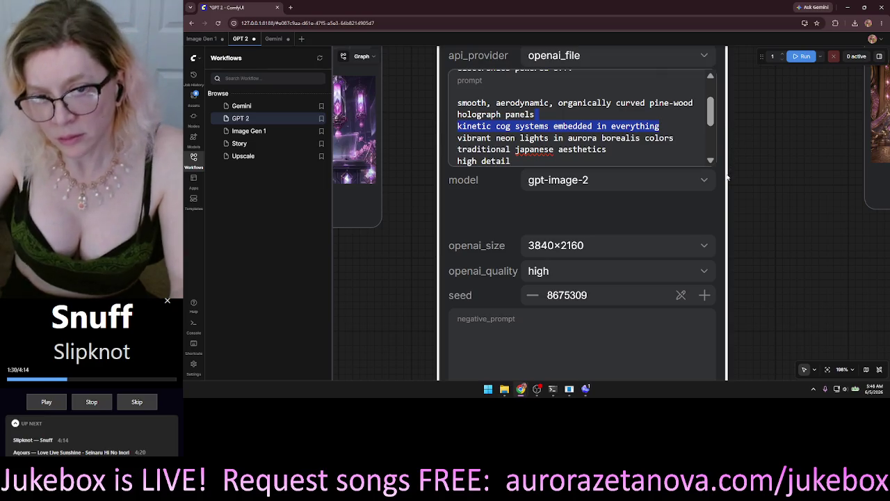
pyautogui.press('BackSpace')
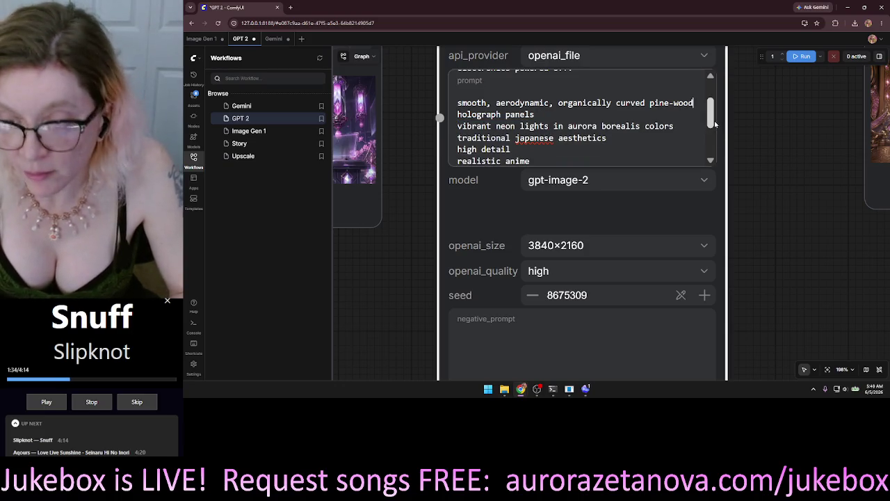
pyautogui.press('Return')
pyautogui.hotkey('ctrl', 'v')
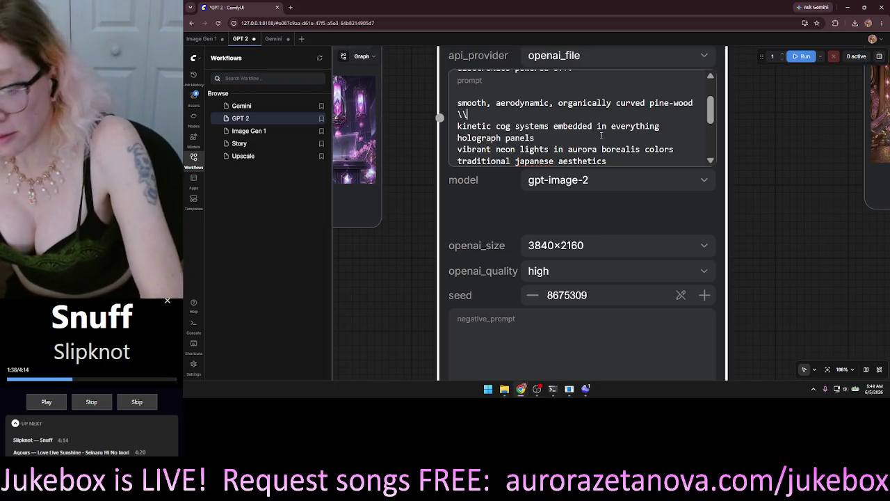
pyautogui.press('BackSpace')
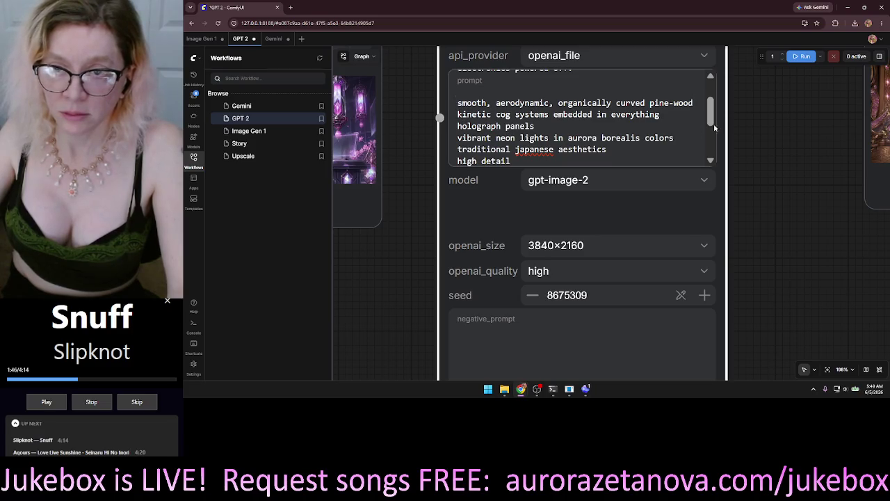
pyautogui.moveTo(709, 118)
pyautogui.mouseDown()
pyautogui.moveTo(709, 105)
pyautogui.moveTo(709, 114)
pyautogui.mouseUp()
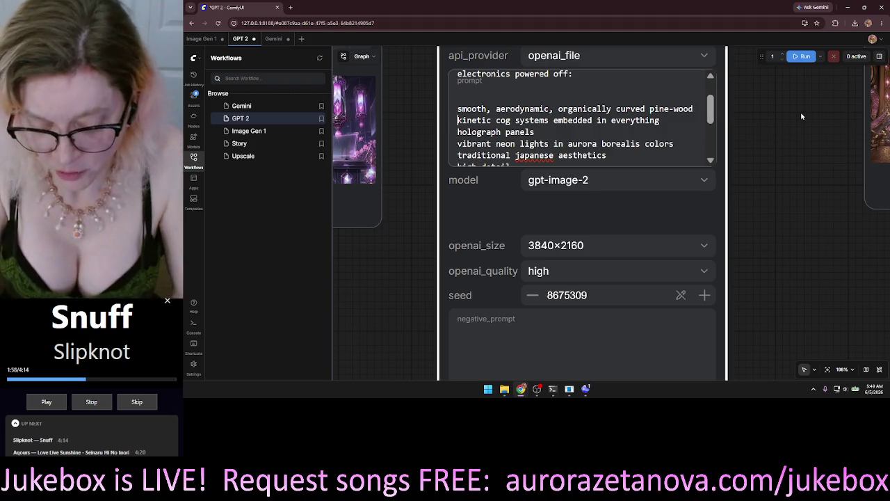
# Dictate 'The entire left wall has a massive panel of' and change 'embedded in everything' to 'embedded into it'
pyautogui.press('super+h')
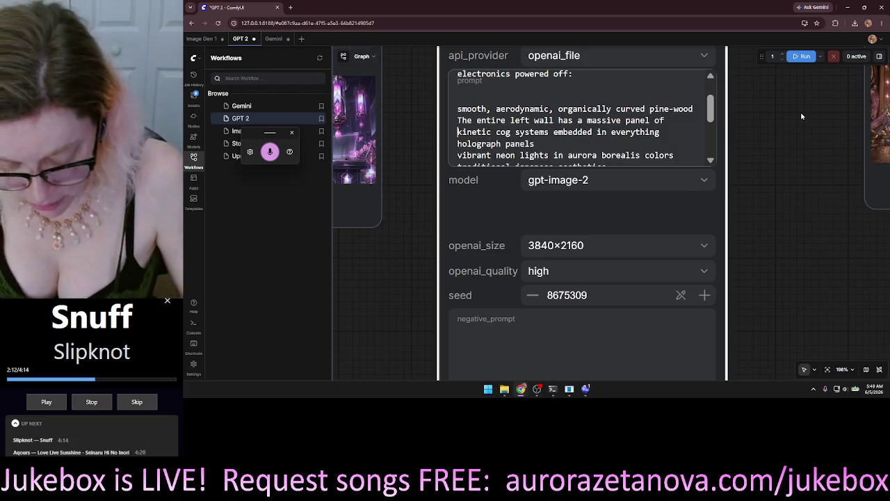
pyautogui.write(' a')
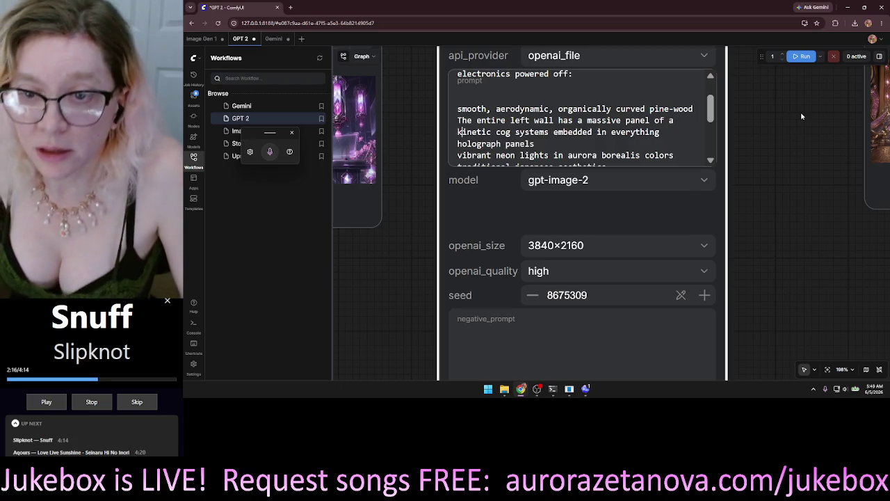
pyautogui.press('Right')
pyautogui.press('Right')
pyautogui.press('Right')
pyautogui.press('Right')
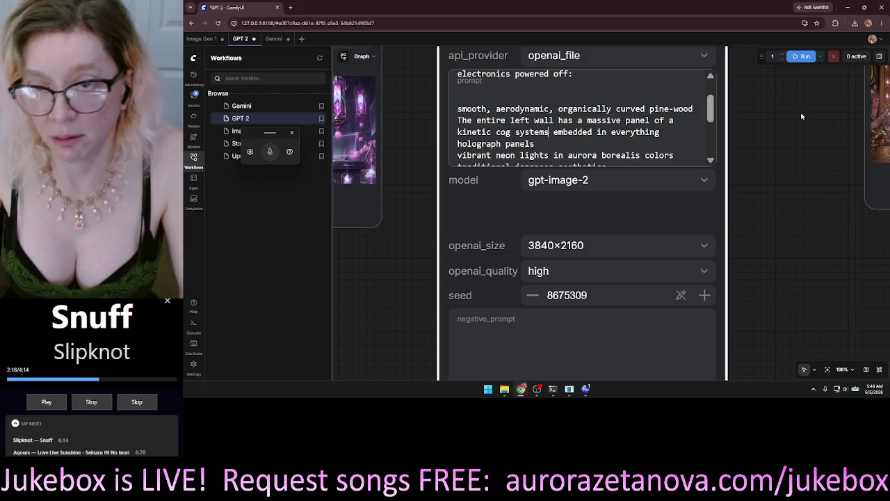
pyautogui.hotkey('ctrl', 's')
pyautogui.hotkey('shift', 'Right')
pyautogui.hotkey('shift', 'Right')
pyautogui.hotkey('shift', 'Right')
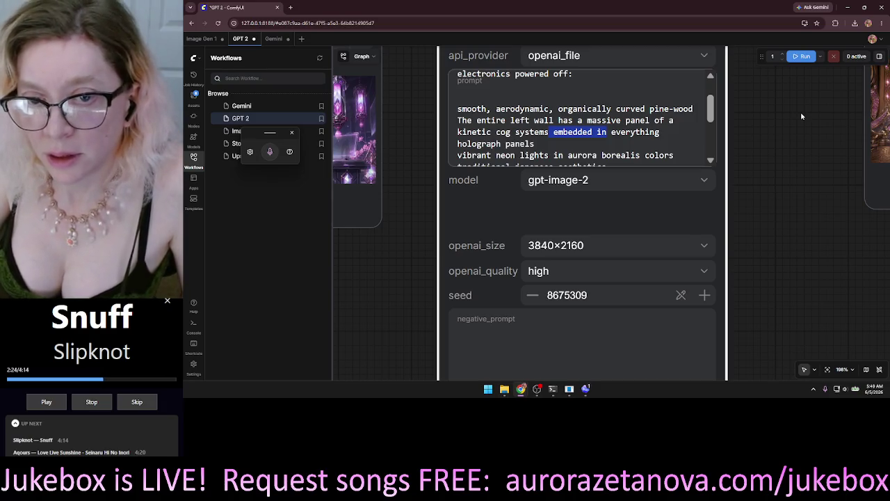
pyautogui.press('Right')
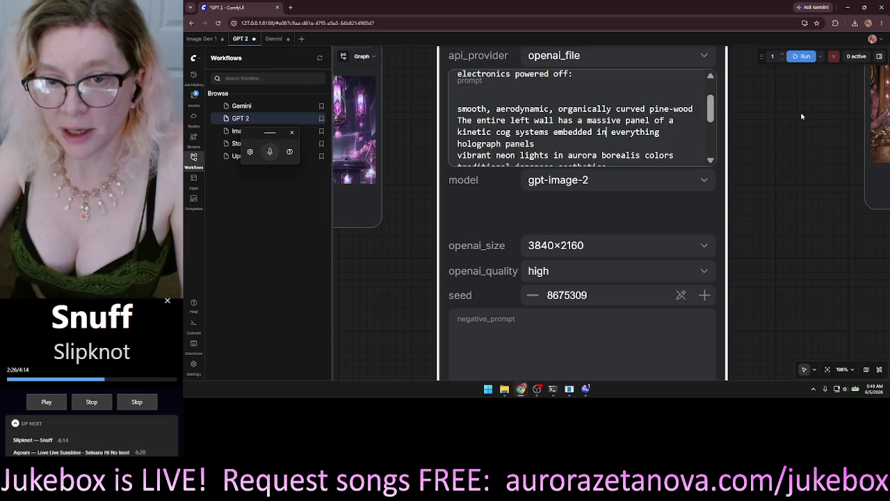
pyautogui.write('to it')
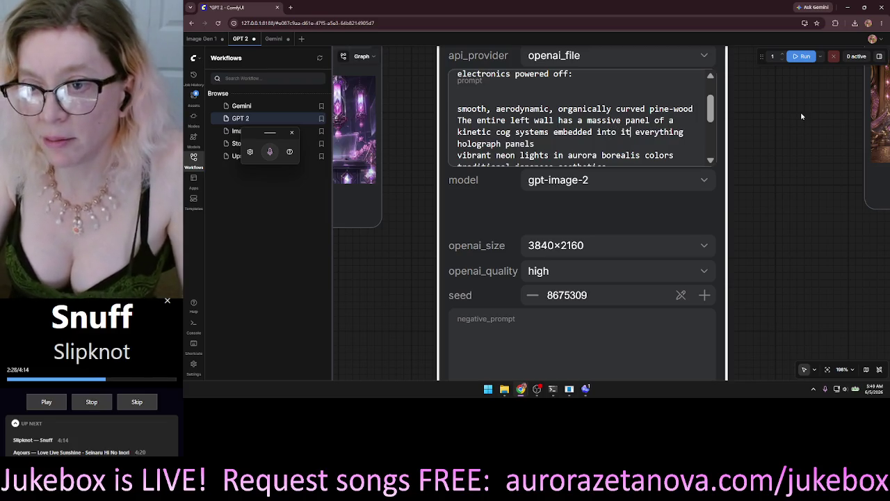
pyautogui.press('Delete')
pyautogui.press('Delete')
pyautogui.press('Delete')
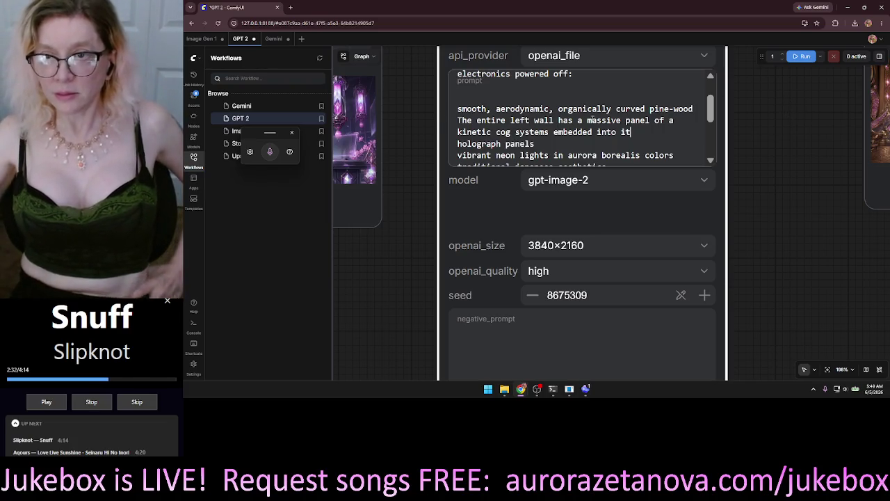
pyautogui.click(452, 110)
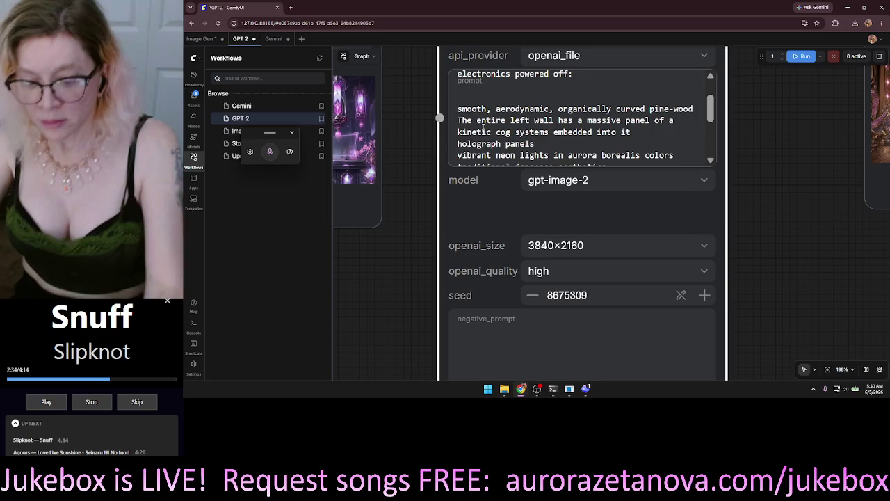
# Turn the pine-wood and left-wall lines into dash bullet items
pyautogui.write('*')
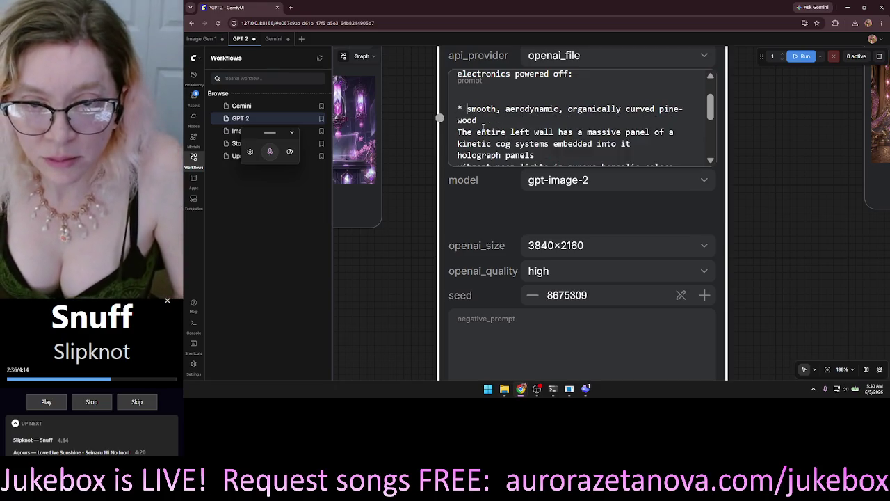
pyautogui.press('BackSpace')
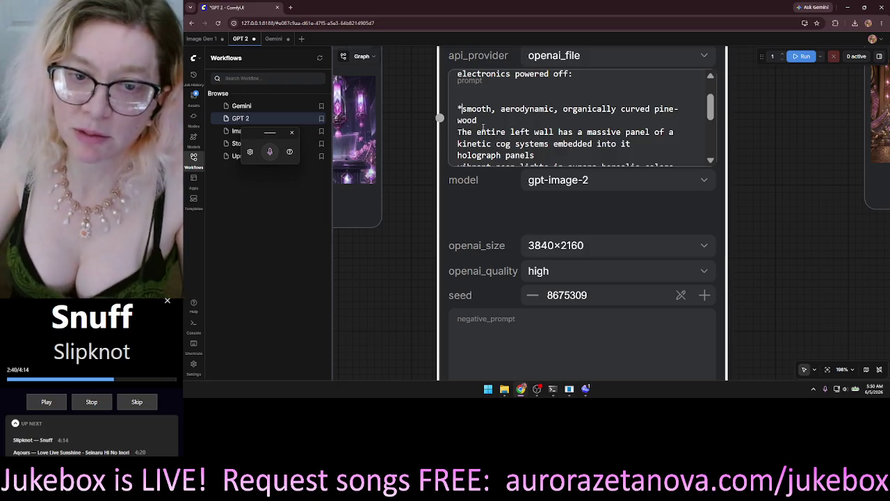
pyautogui.press('BackSpace')
pyautogui.write('-')
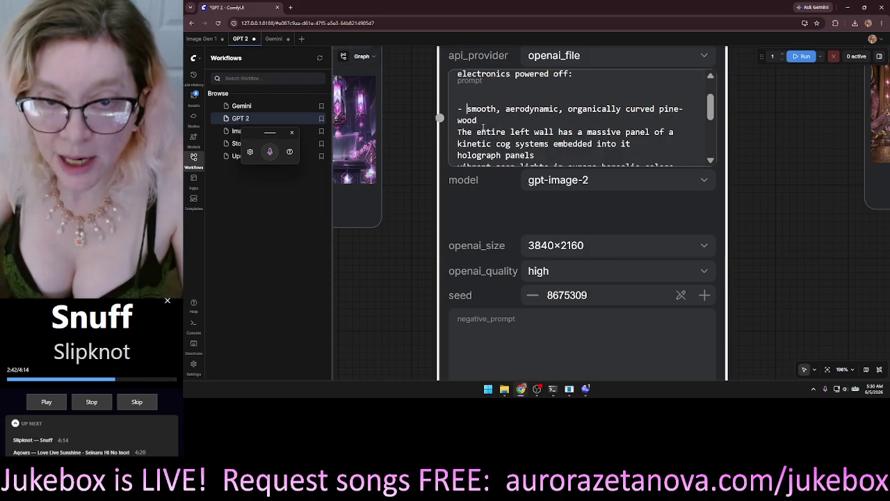
pyautogui.press('Down')
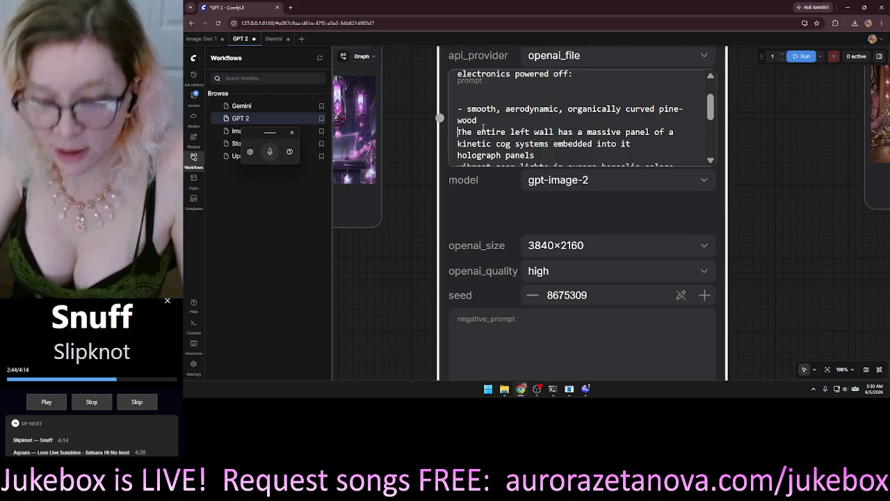
pyautogui.press('Home')
pyautogui.write('- ')
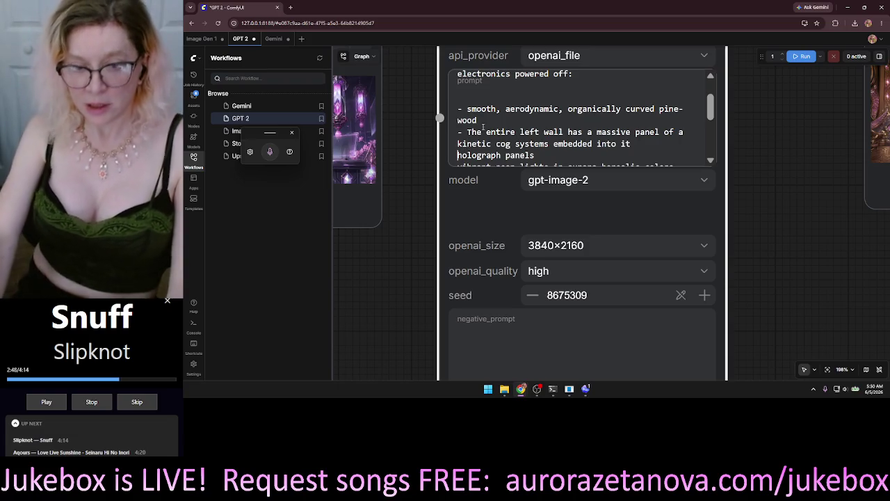
pyautogui.write('-')
# Drop the holograph wording from the neon lights line and add 'outside the windows'
pyautogui.press('Down')
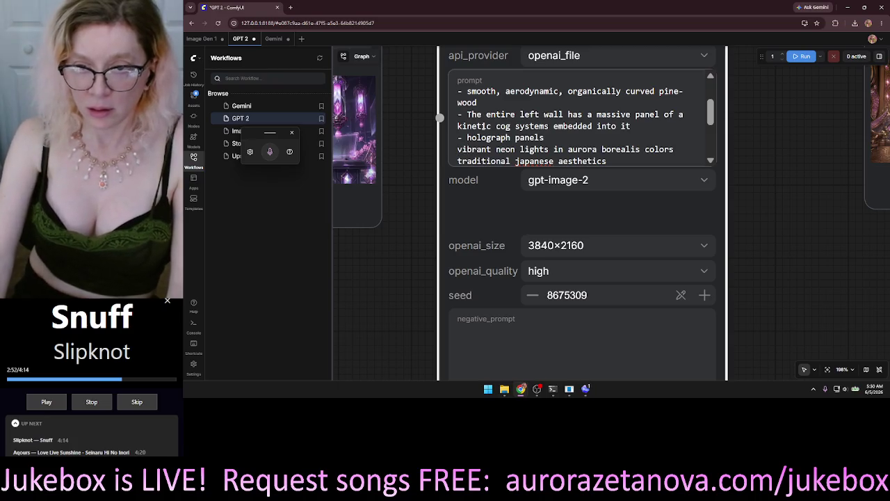
pyautogui.press('BackSpace')
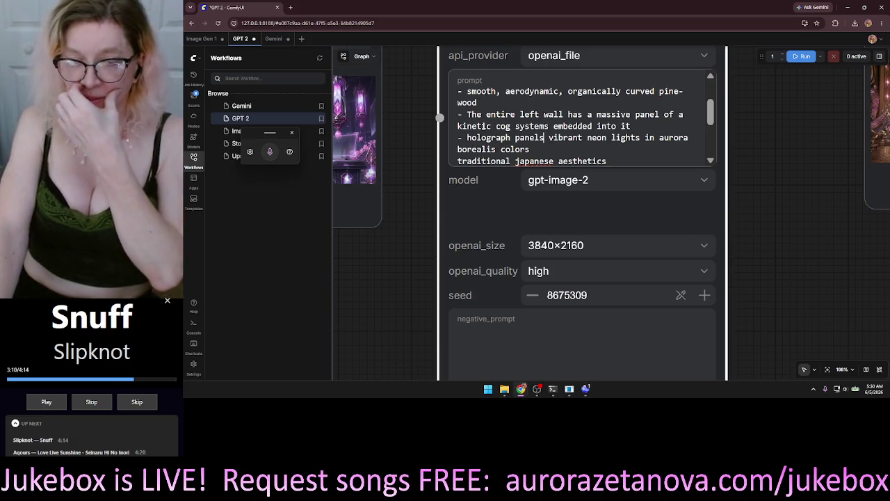
pyautogui.press('BackSpace')
pyautogui.press('BackSpace')
pyautogui.press('BackSpace')
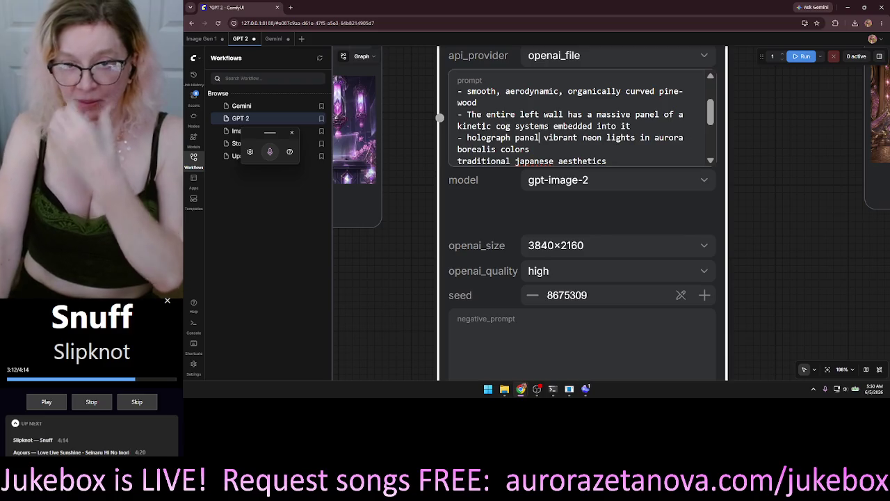
pyautogui.press('BackSpace')
pyautogui.press('BackSpace')
pyautogui.press('BackSpace')
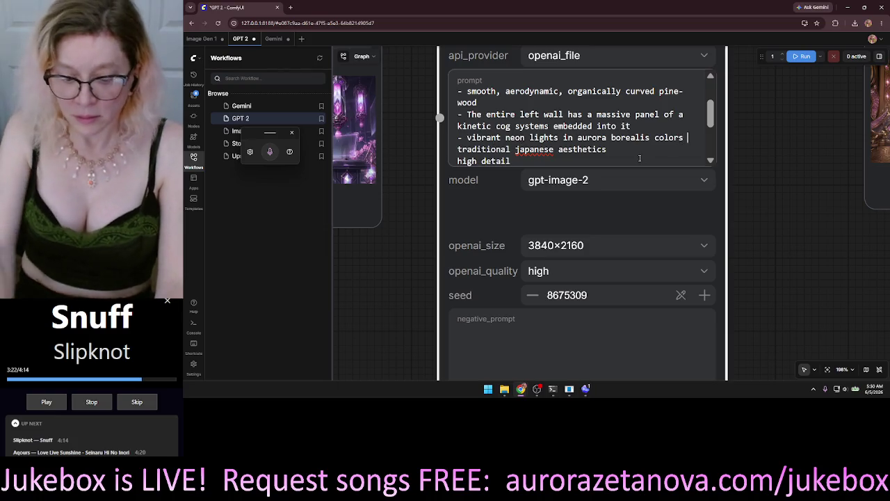
pyautogui.press('Return')
pyautogui.write('outside the ')
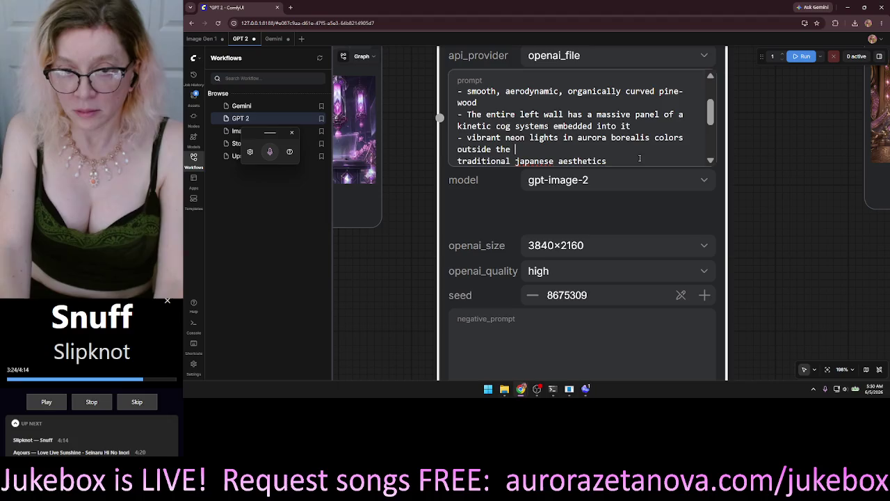
pyautogui.write('windows')
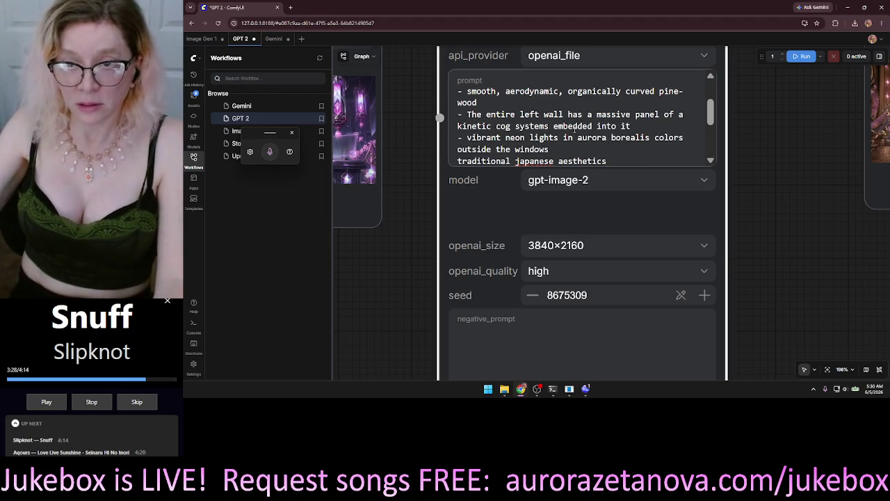
pyautogui.scroll(-5, 584, 116)
pyautogui.scroll(3, 584, 116)
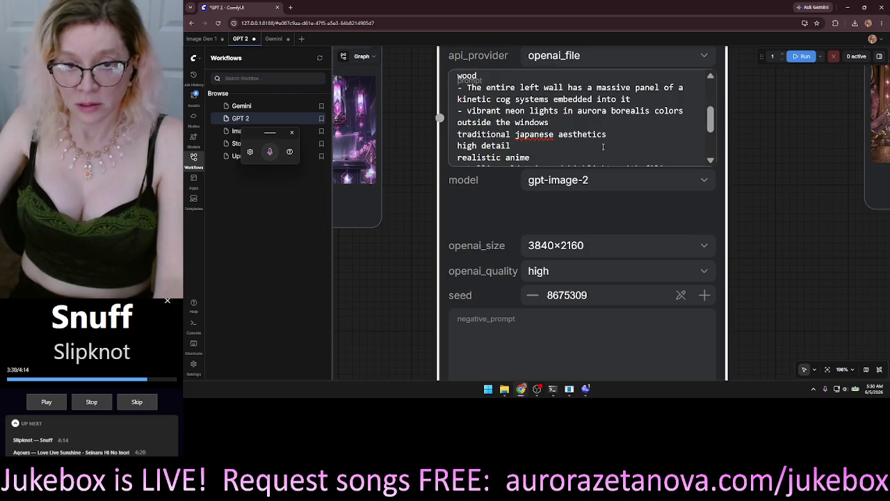
pyautogui.scroll(-3, 597, 151)
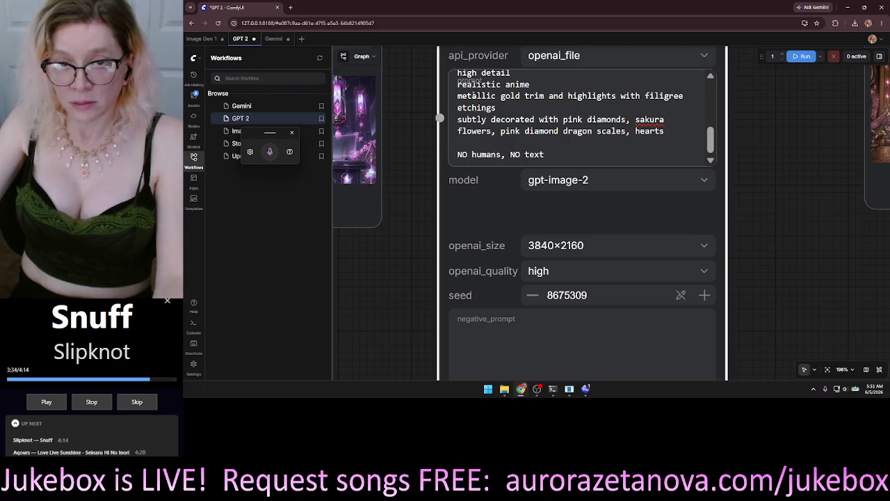
# Add a 'holograph panels are off' line above 'NO humans, NO text'
pyautogui.tripleClick(462, 97)
pyautogui.scroll(2, 589, 119)
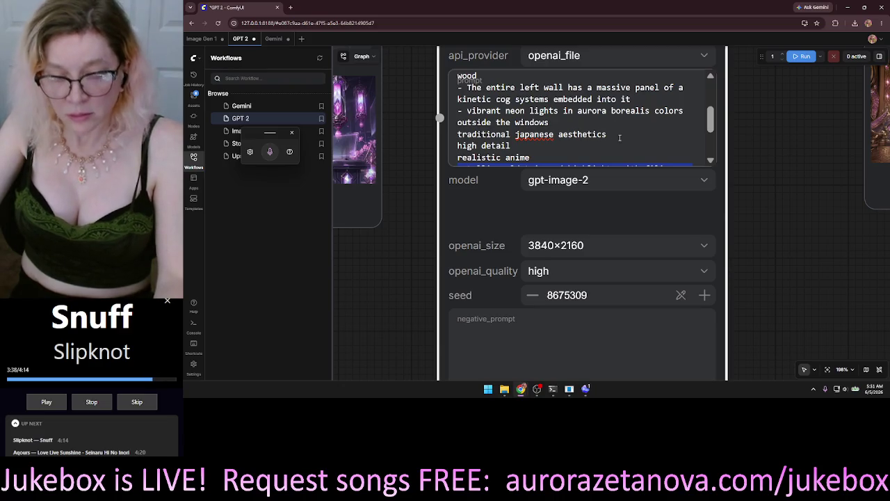
pyautogui.scroll(2, 620, 143)
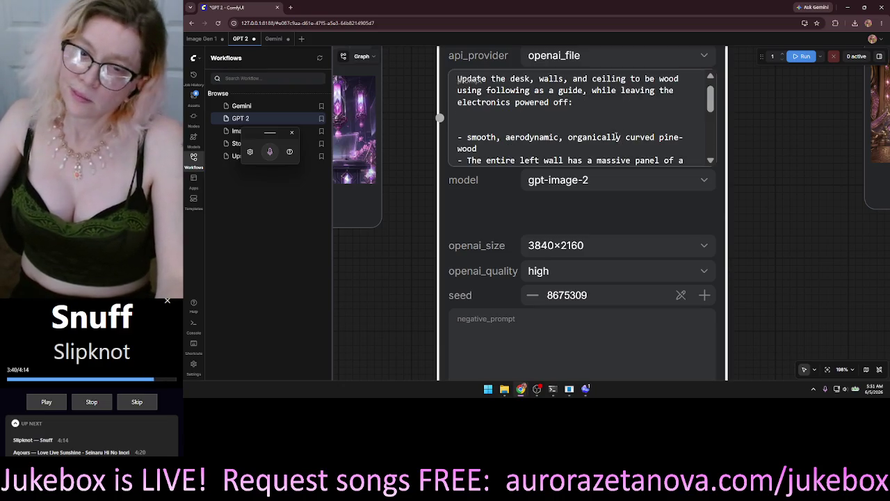
pyautogui.moveTo(712, 96); pyautogui.dragTo(713, 117)
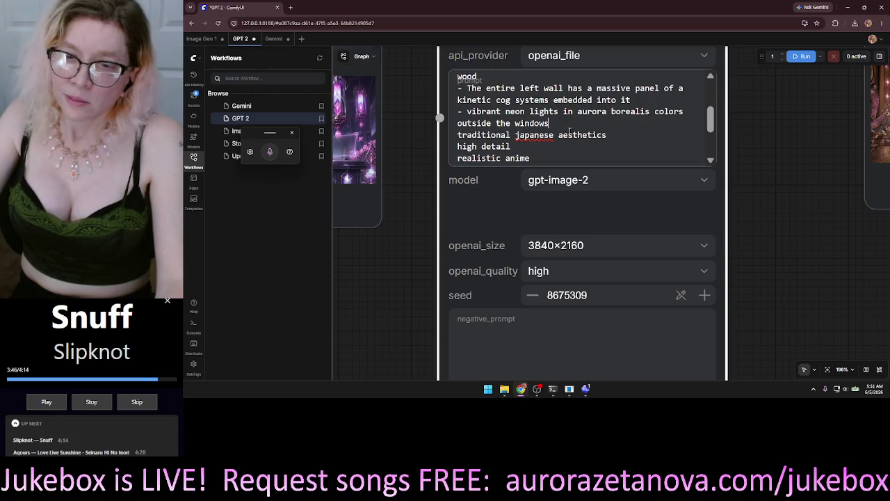
pyautogui.moveTo(715, 118); pyautogui.dragTo(718, 138)
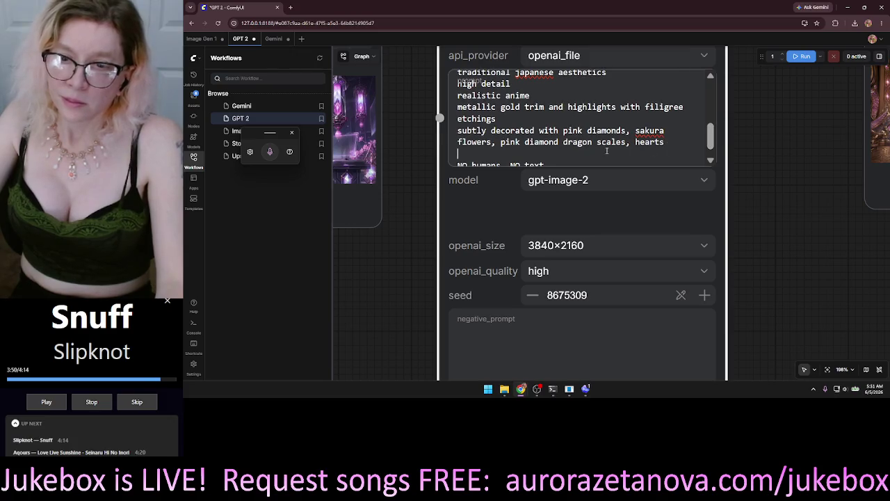
pyautogui.scroll(-1, 675, 103)
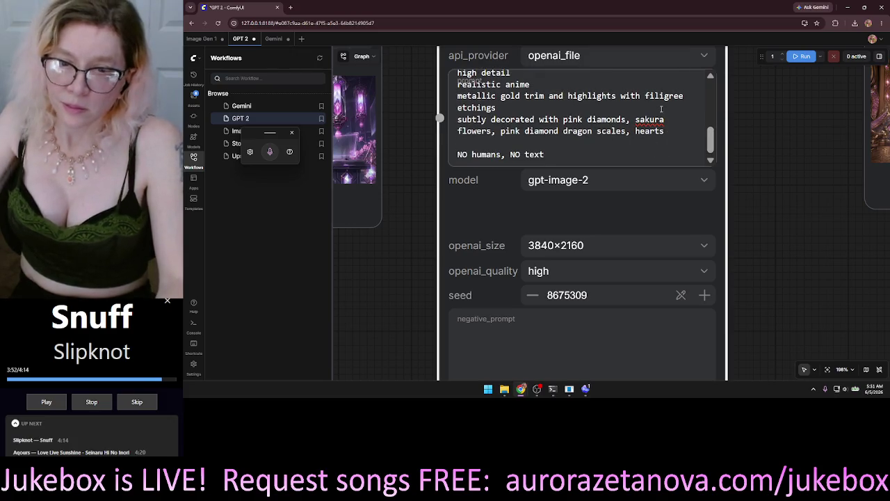
pyautogui.press('Down')
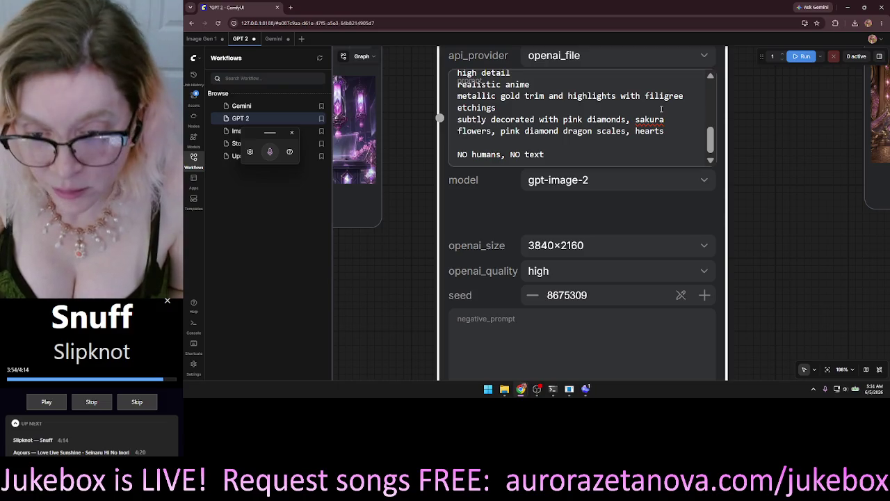
pyautogui.press('Up')
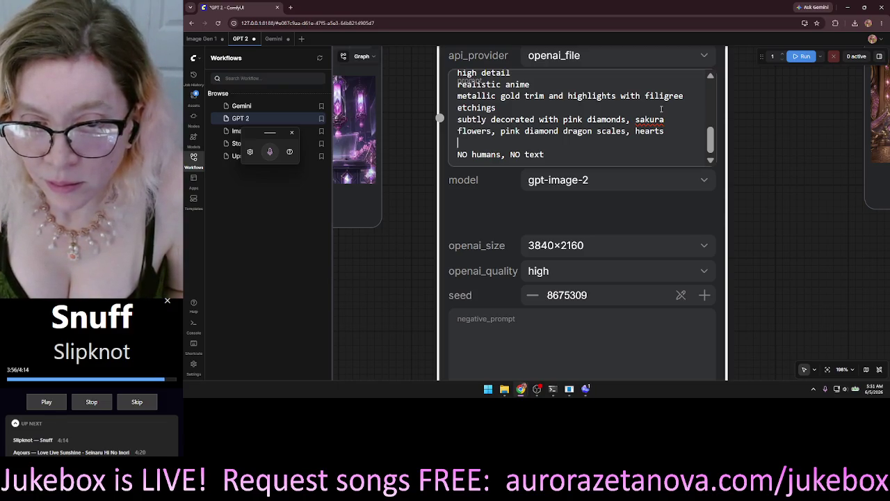
pyautogui.write('holo')
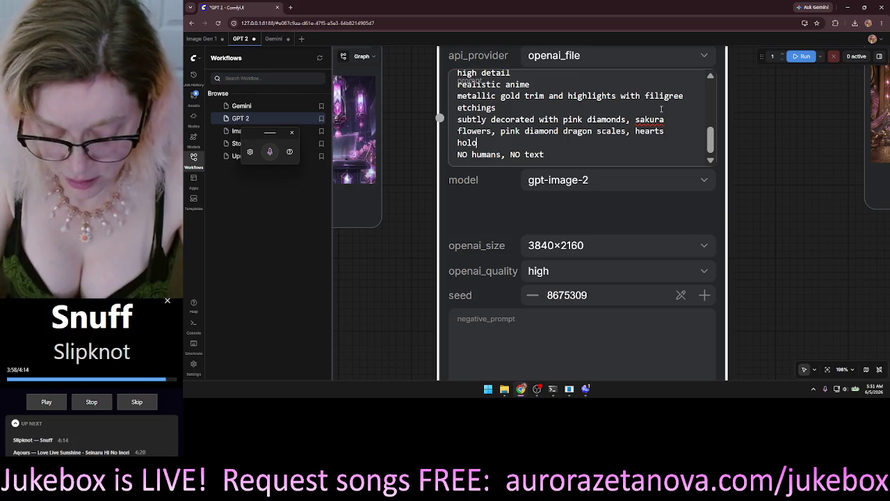
pyautogui.write('graph past')
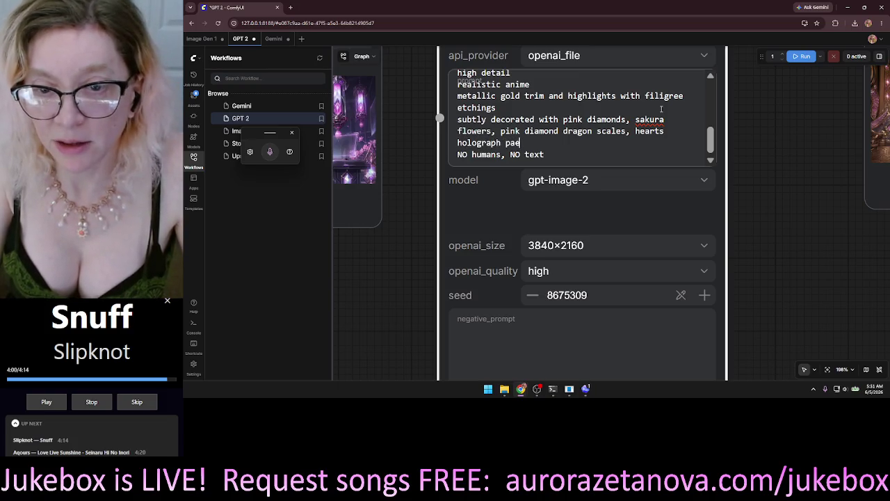
pyautogui.press('BackSpace')
pyautogui.press('BackSpace')
pyautogui.write('e')
pyautogui.write('ls are off')
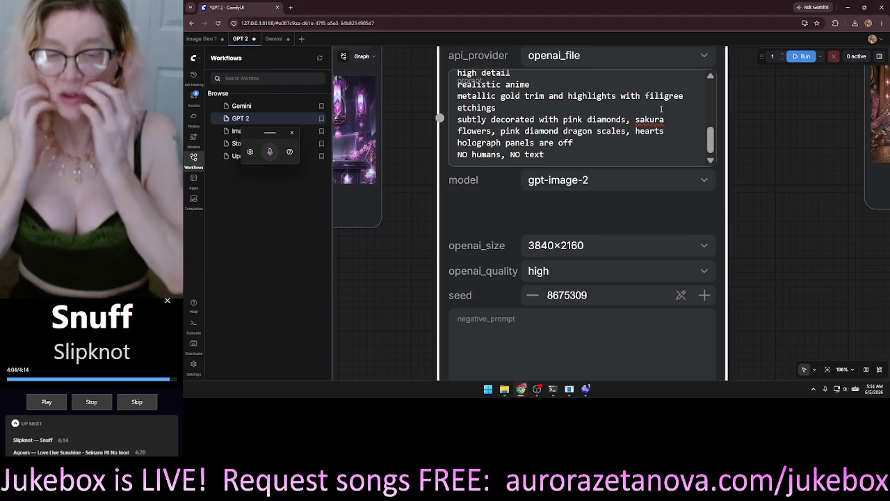
pyautogui.moveTo(714, 142)
pyautogui.mouseDown()
pyautogui.moveTo(710, 107)
pyautogui.moveTo(712, 142)
pyautogui.mouseUp()
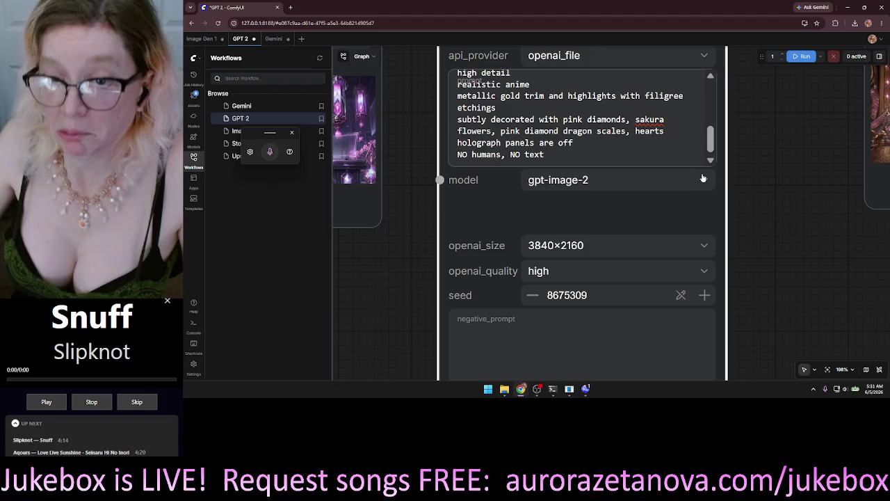
pyautogui.scroll(-3, 755, 195)
pyautogui.moveTo(819, 209)
pyautogui.mouseDown()
pyautogui.moveTo(557, 301)
pyautogui.moveTo(512, 281)
pyautogui.mouseUp()
# Run the workflow and inspect the new 3840×2160 gear-wall render in the Save Image node
pyautogui.click(801, 57)
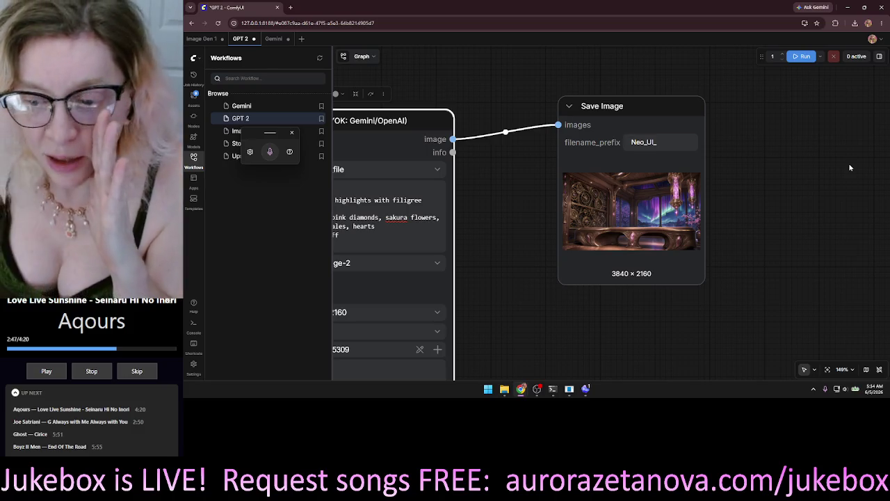
pyautogui.click(644, 219)
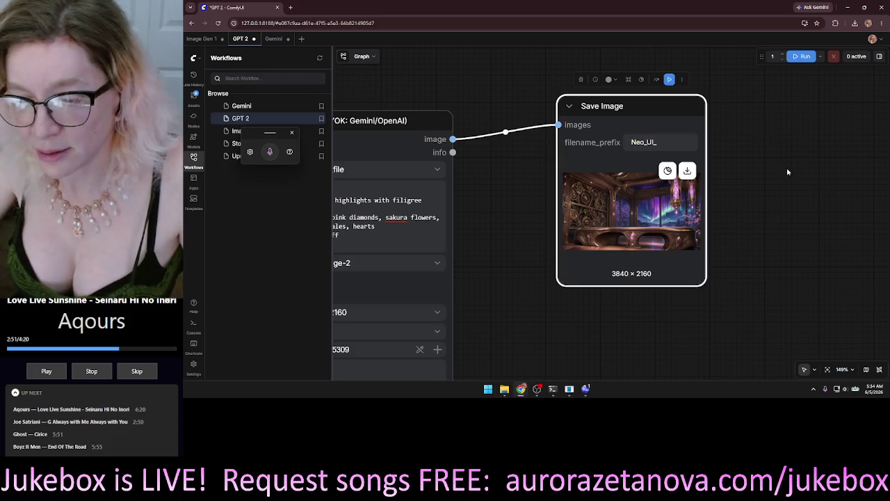
pyautogui.scroll(5, 617, 224)
pyautogui.scroll(3, 617, 224)
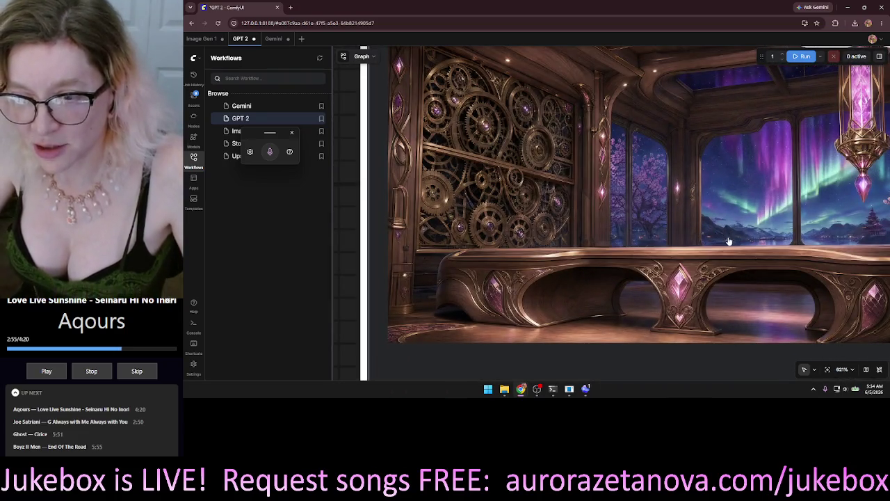
pyautogui.scroll(2, 729, 235)
pyautogui.scroll(-2, 688, 215)
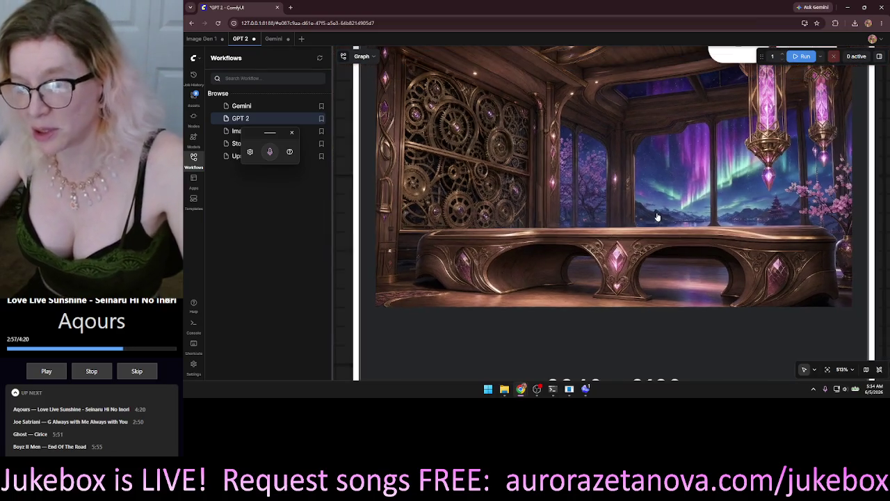
pyautogui.moveTo(657, 214); pyautogui.dragTo(664, 237)
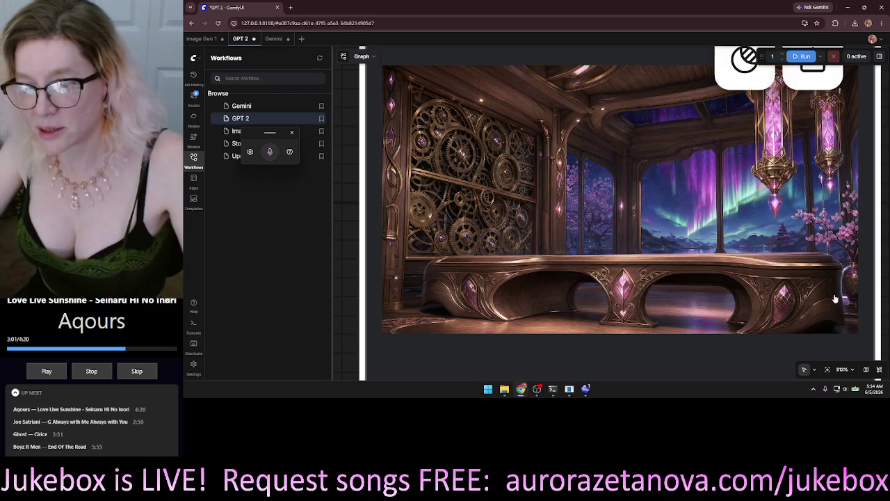
pyautogui.scroll(1, 655, 270)
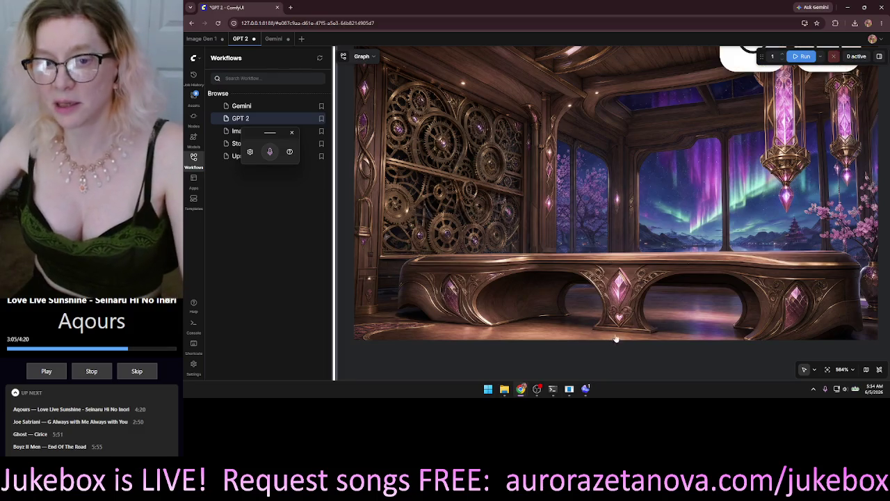
pyautogui.scroll(-5, 718, 232)
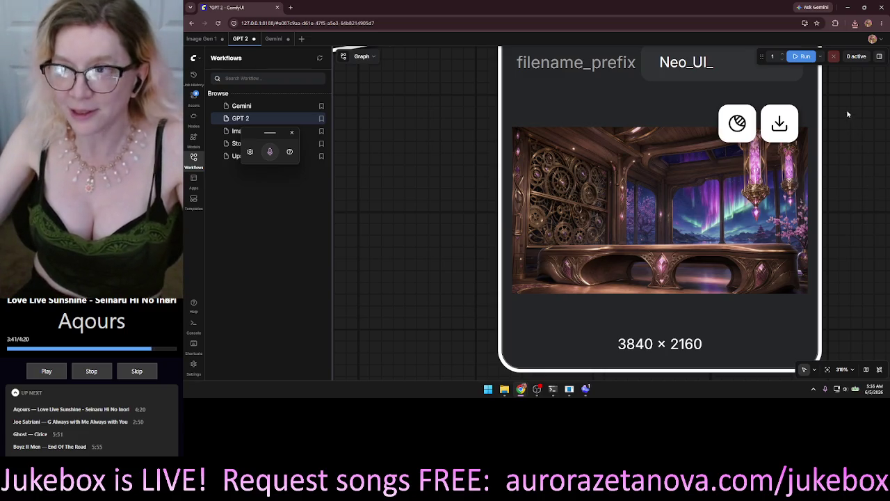
pyautogui.click(855, 23)
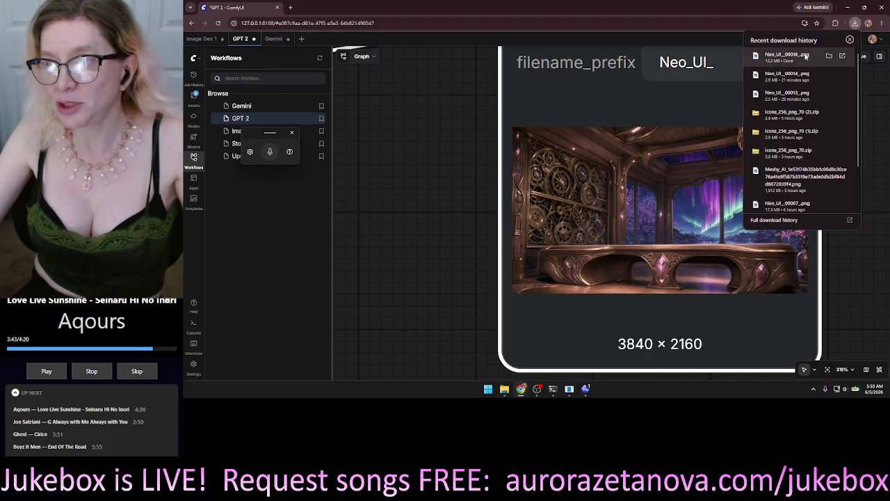
pyautogui.click(800, 57)
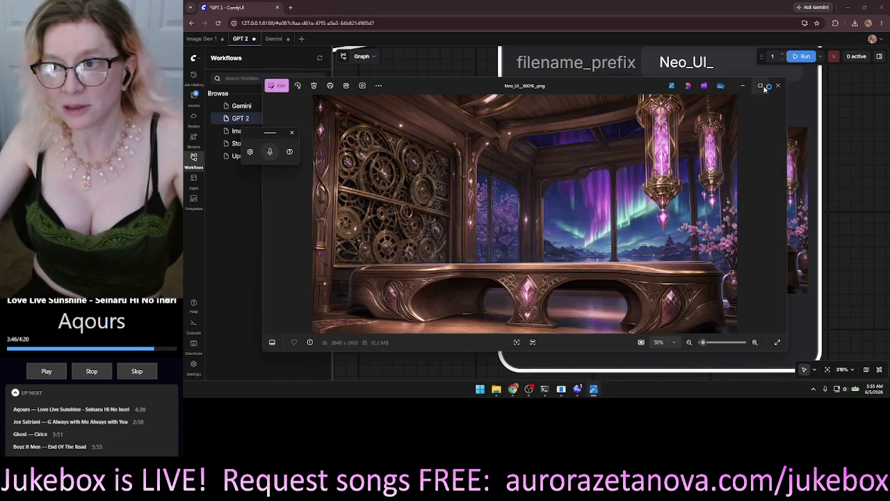
pyautogui.click(759, 85)
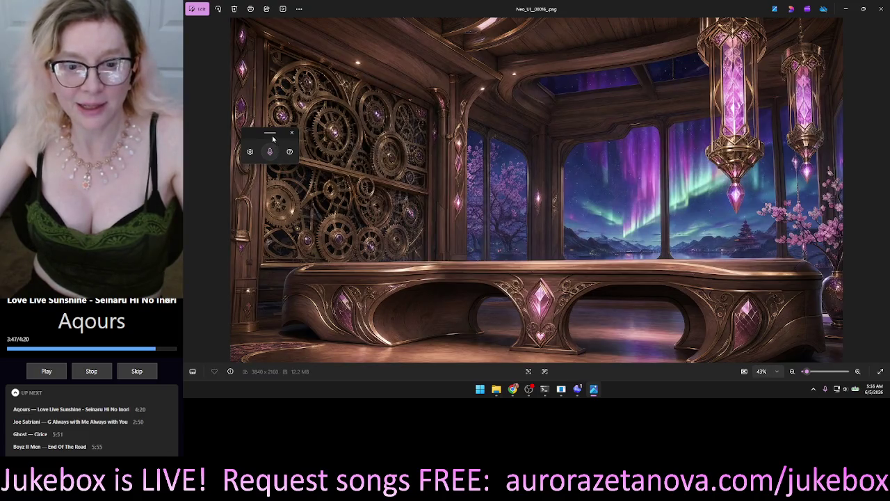
pyautogui.press('Escape')
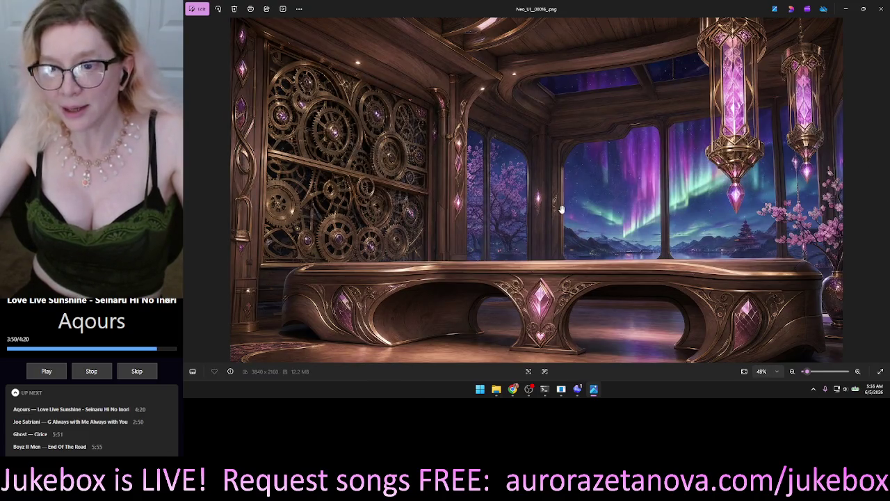
pyautogui.scroll(5, 445, 327)
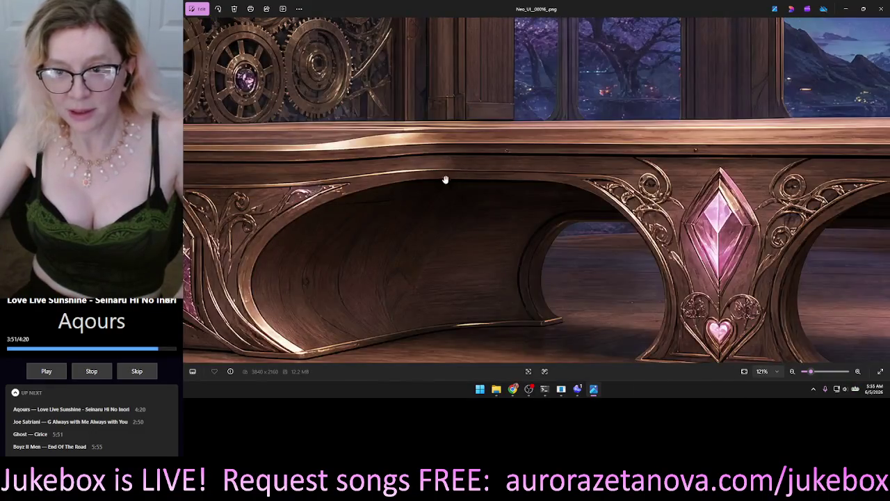
pyautogui.moveTo(445, 181)
pyautogui.mouseDown()
pyautogui.moveTo(538, 123)
pyautogui.moveTo(668, 130)
pyautogui.moveTo(746, 109)
pyautogui.mouseUp()
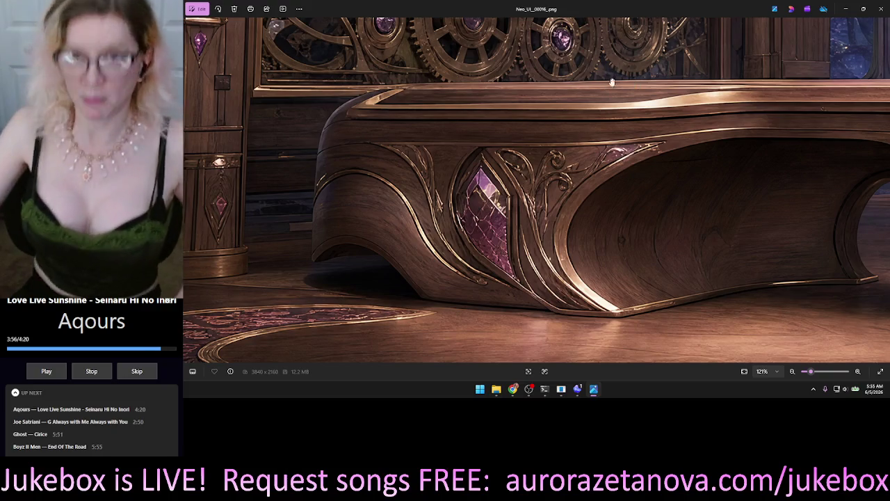
pyautogui.moveTo(623, 48); pyautogui.dragTo(733, 270)
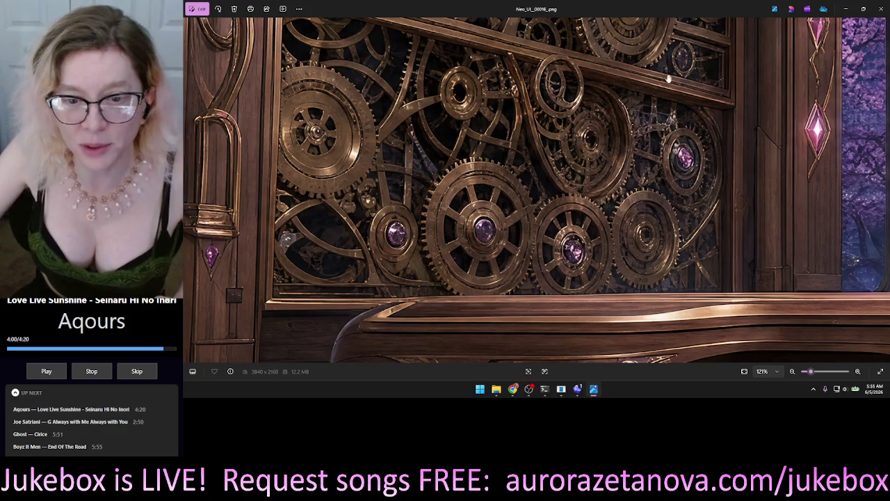
pyautogui.moveTo(656, 57); pyautogui.dragTo(726, 262)
pyautogui.scroll(-4, 668, 179)
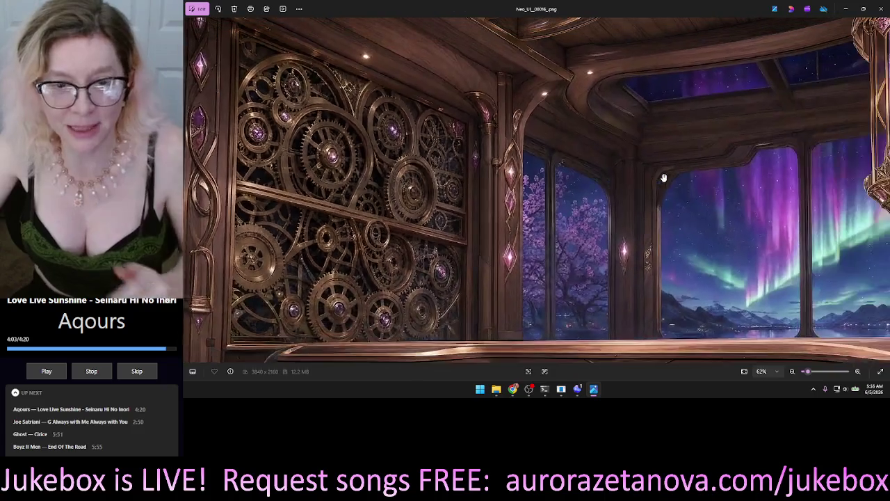
pyautogui.scroll(-2, 538, 126)
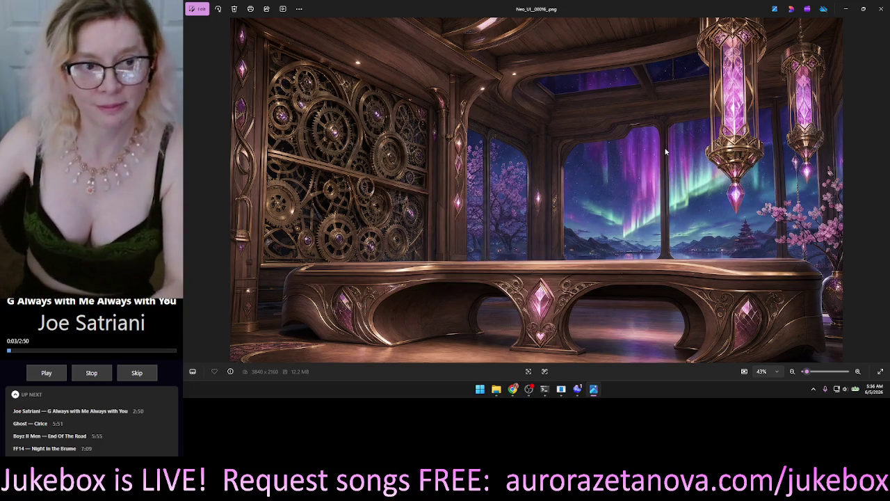
pyautogui.click(881, 8)
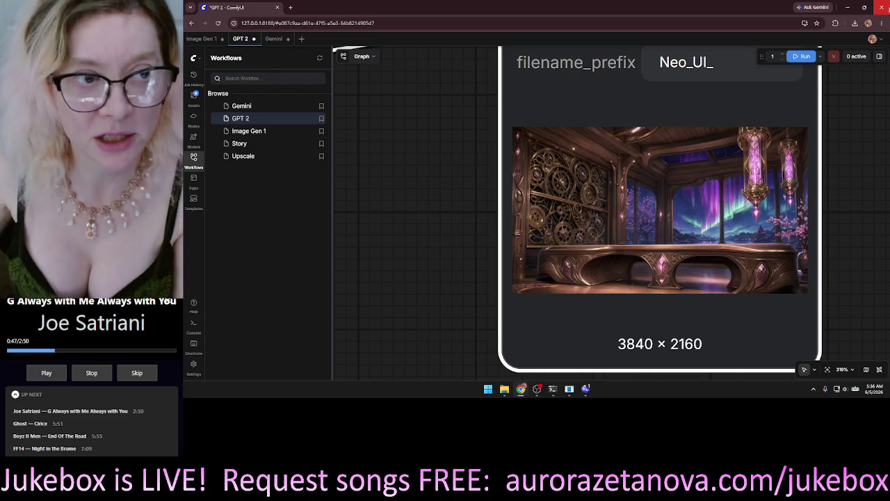
# Cancel the first browser close and check Chrome's recent downloads list
pyautogui.click(885, 7)
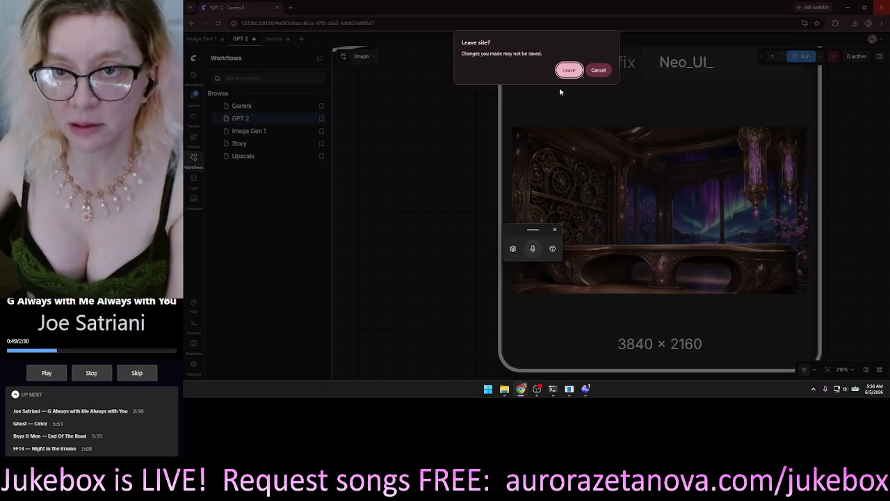
pyautogui.click(592, 72)
pyautogui.click(855, 24)
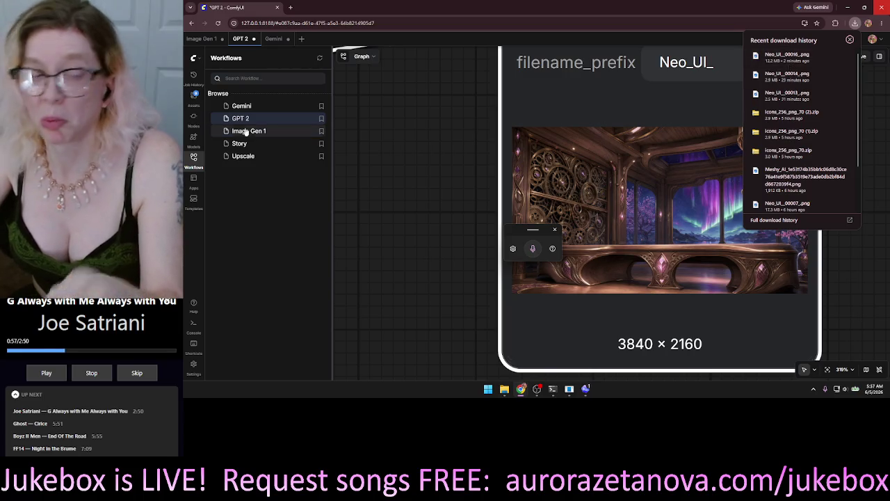
pyautogui.click(383, 76)
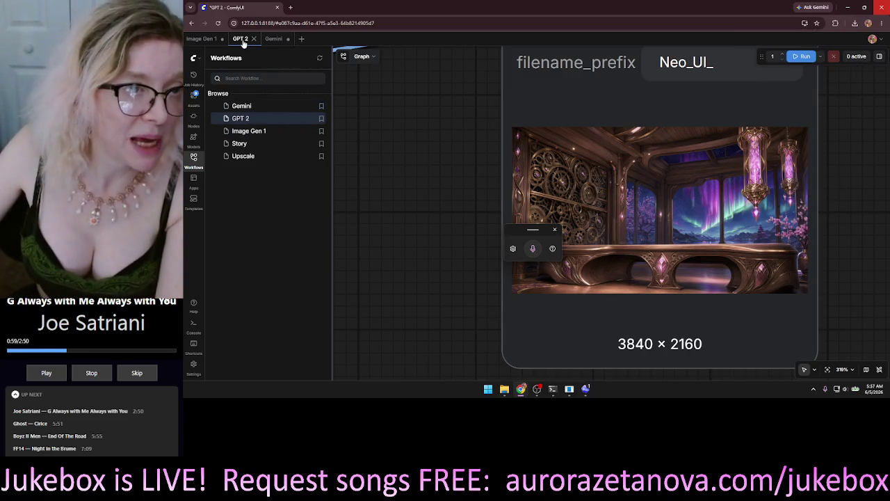
# Save the GPT 2 workflow, then close Chrome and confirm leaving the page
pyautogui.hotkey('ctrl', 's')
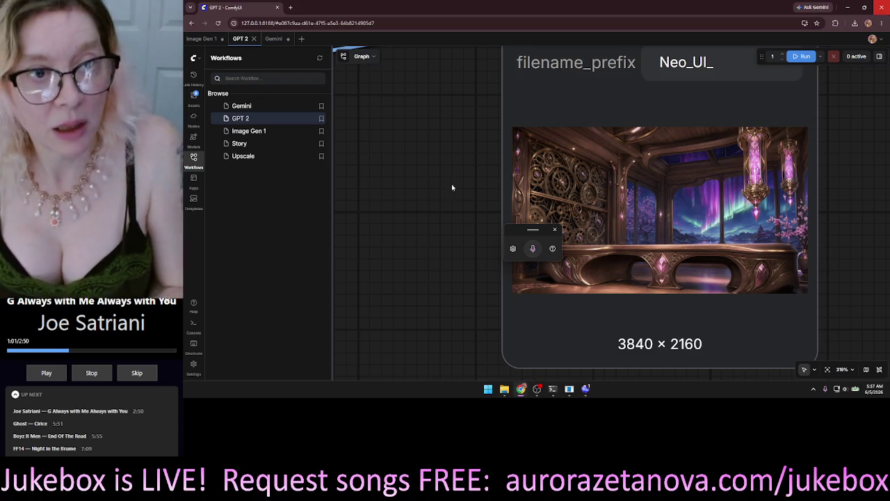
pyautogui.click(871, 3)
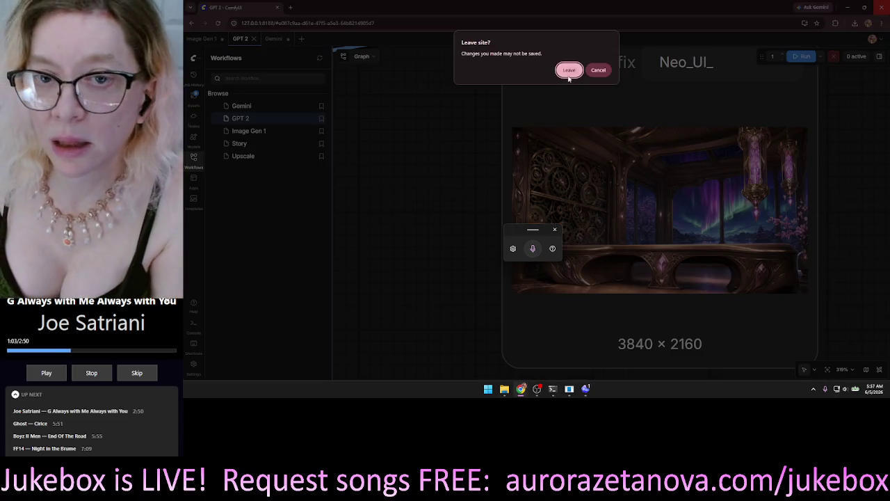
pyautogui.click(569, 70)
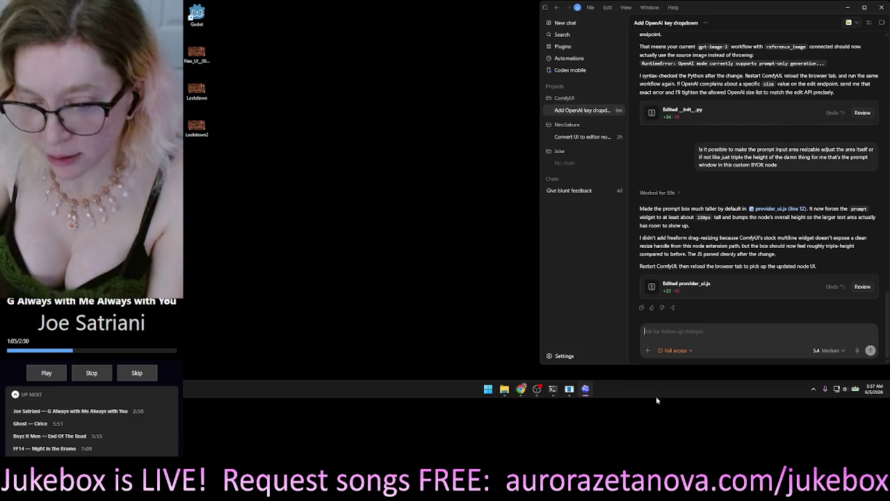
# Close the second terminal window, leaving only the JUKE terminal, then launch Godot
pyautogui.moveTo(553, 388)
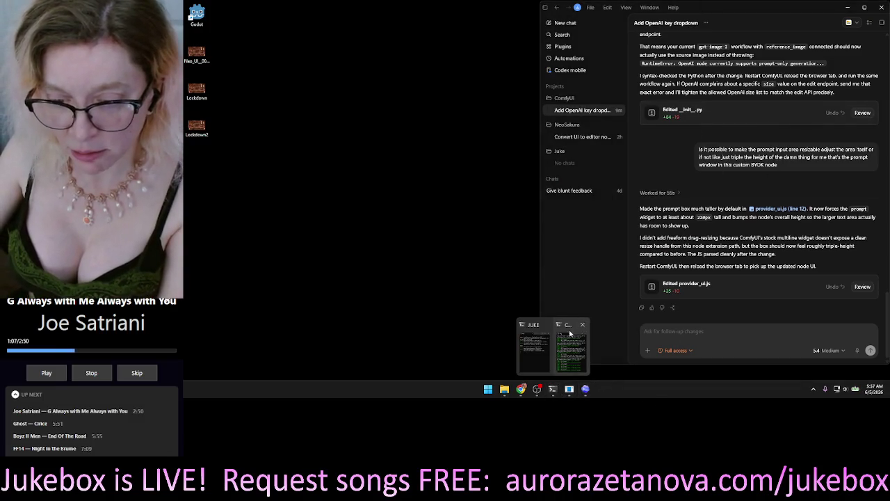
pyautogui.click(582, 325)
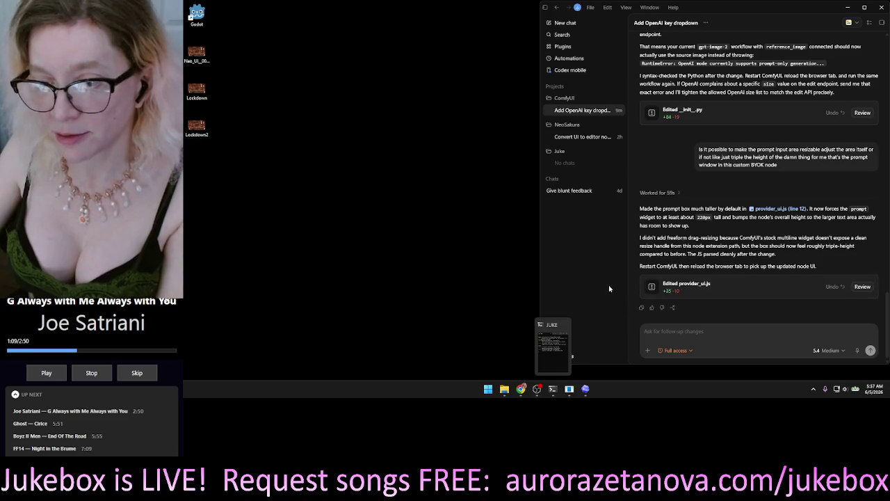
pyautogui.doubleClick(189, 19)
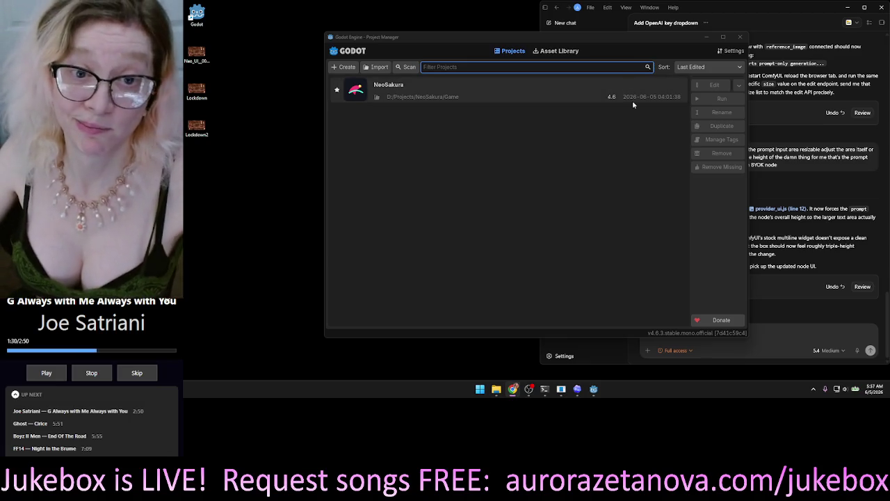
# Open the NeoSakura project from the Project Manager and run the game
pyautogui.doubleClick(517, 91)
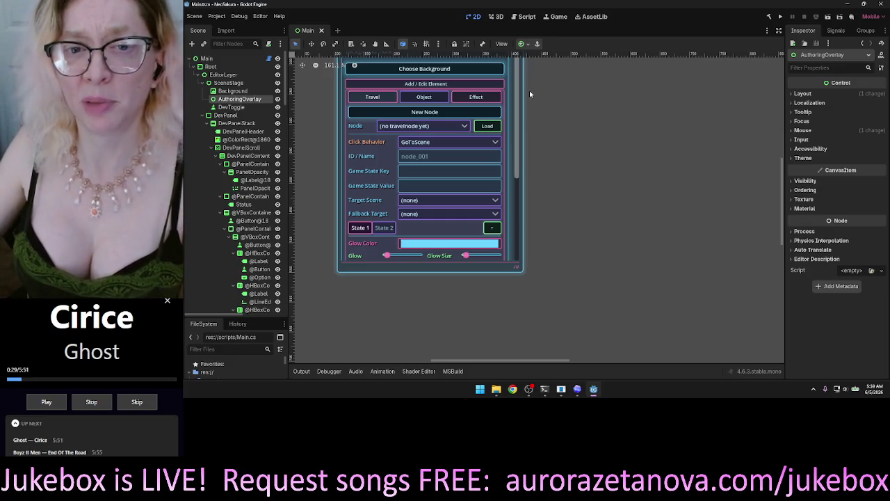
pyautogui.scroll(3, 589, 108)
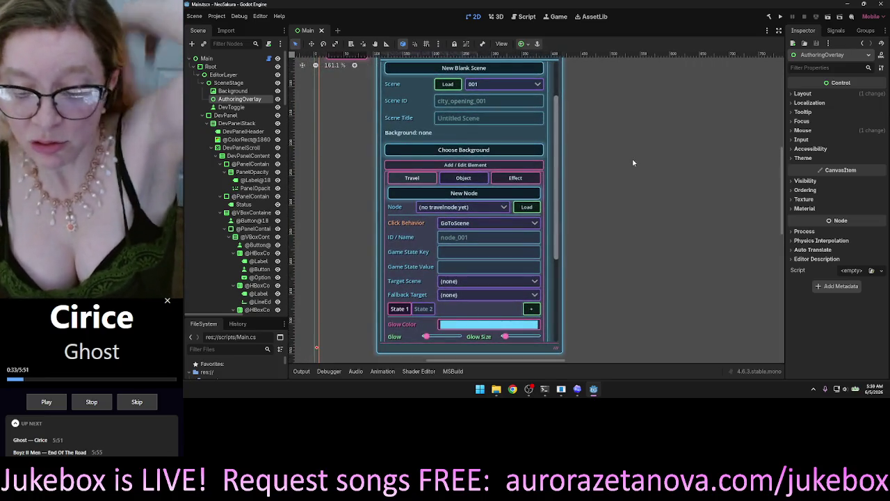
pyautogui.hscroll(2, 602, 144)
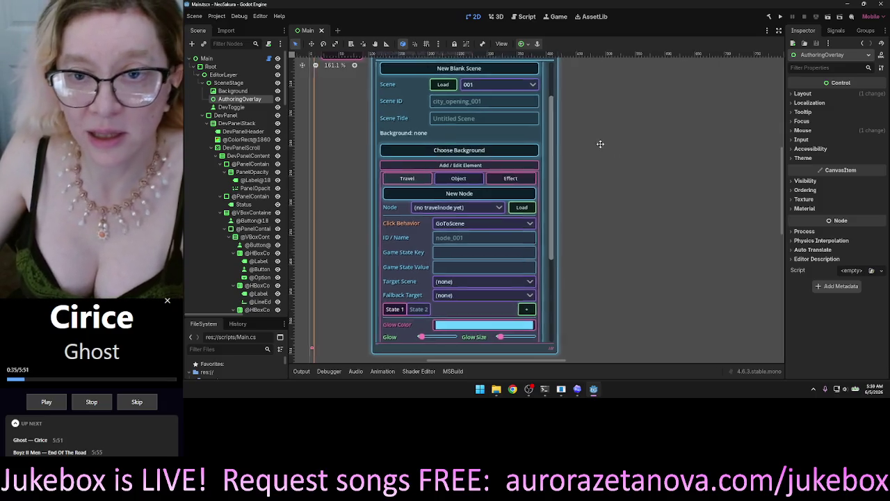
pyautogui.click(781, 16)
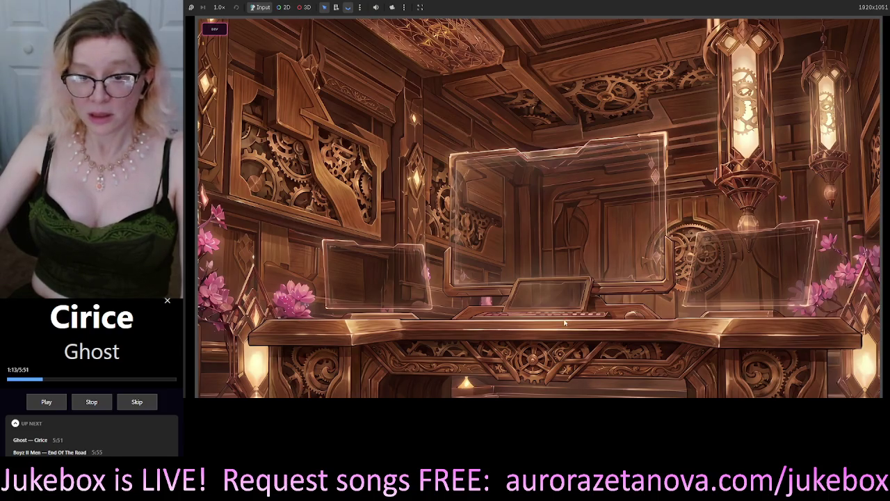
# Toggle the in-game DEV holograph panel until it stays visible
pyautogui.click(214, 28)
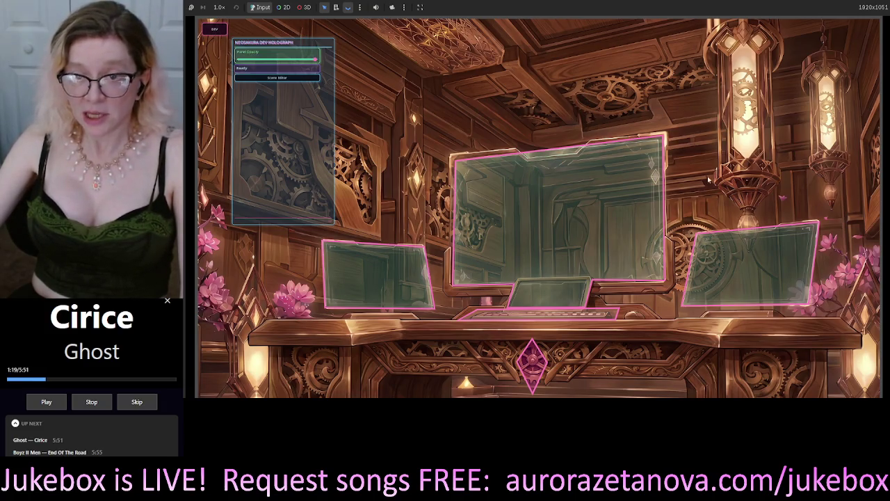
pyautogui.click(217, 30)
pyautogui.click(217, 29)
pyautogui.click(217, 30)
pyautogui.click(217, 30)
pyautogui.click(216, 30)
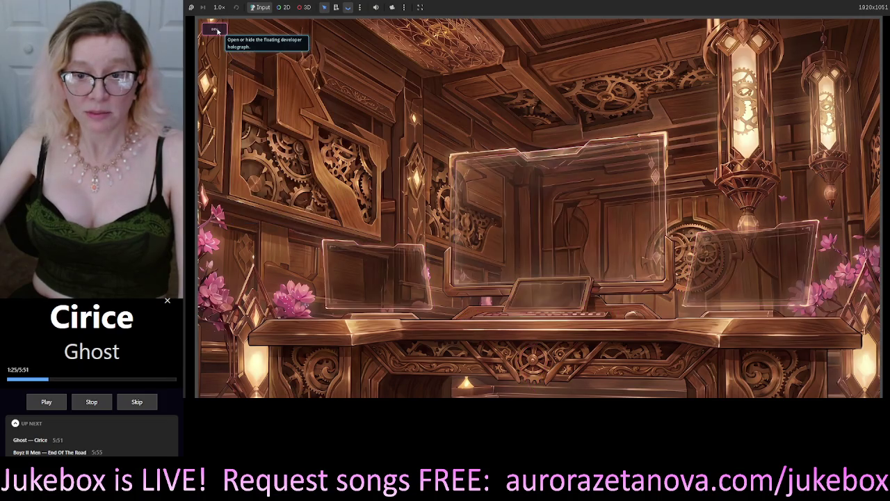
pyautogui.click(217, 30)
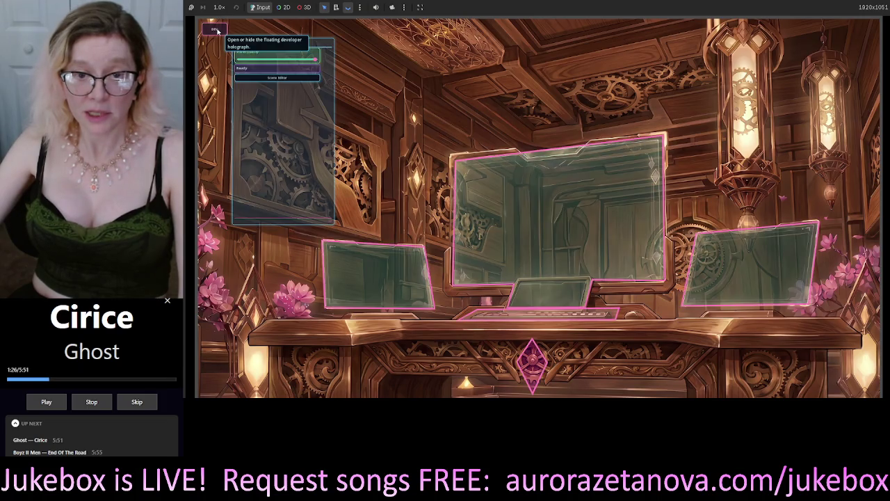
# Expand the panel's Scene Editor section, then close the frozen game window
pyautogui.click(303, 79)
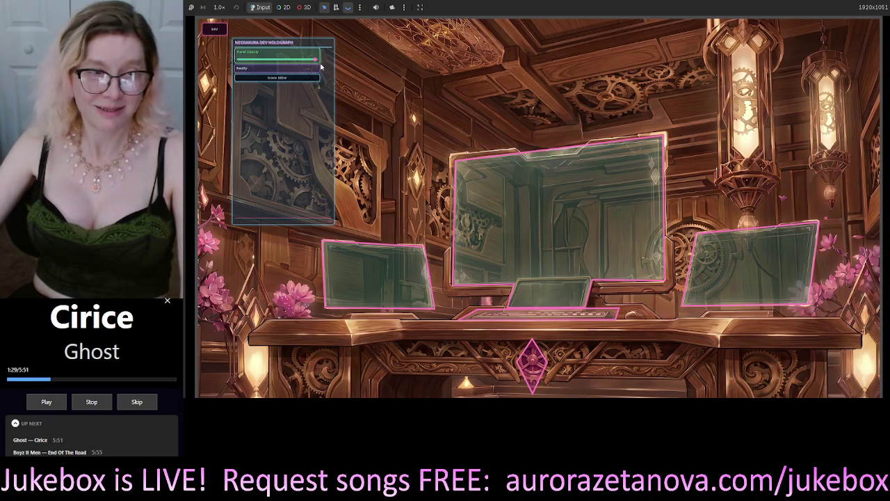
pyautogui.click(300, 79)
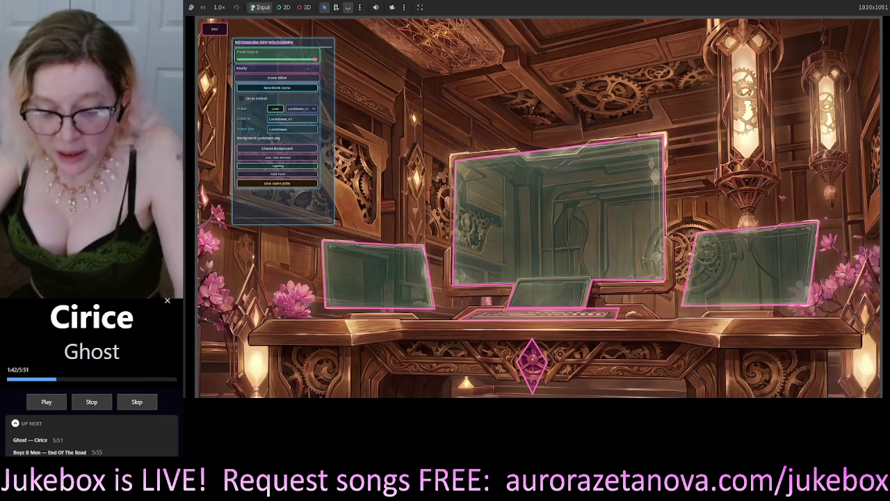
pyautogui.moveTo(528, 396)
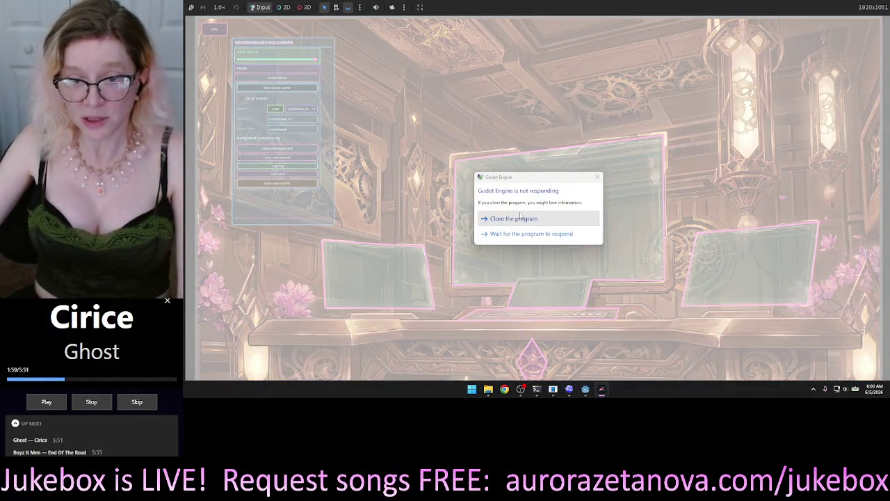
pyautogui.click(519, 217)
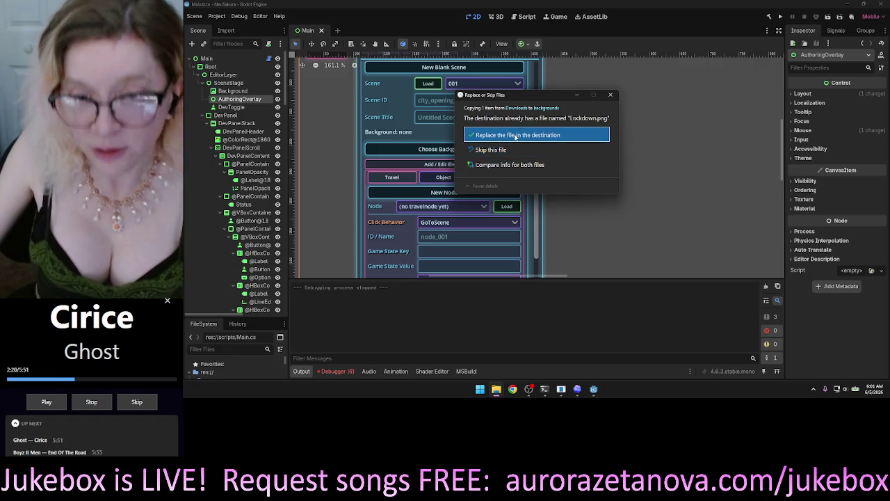
# Replace the existing Lockdown.png background, check the debugger errors, and relaunch the game
pyautogui.click(515, 136)
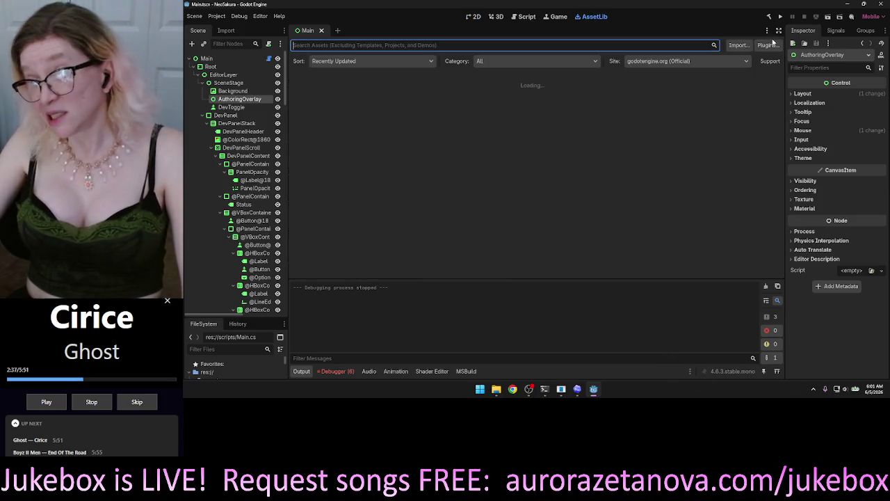
pyautogui.click(475, 16)
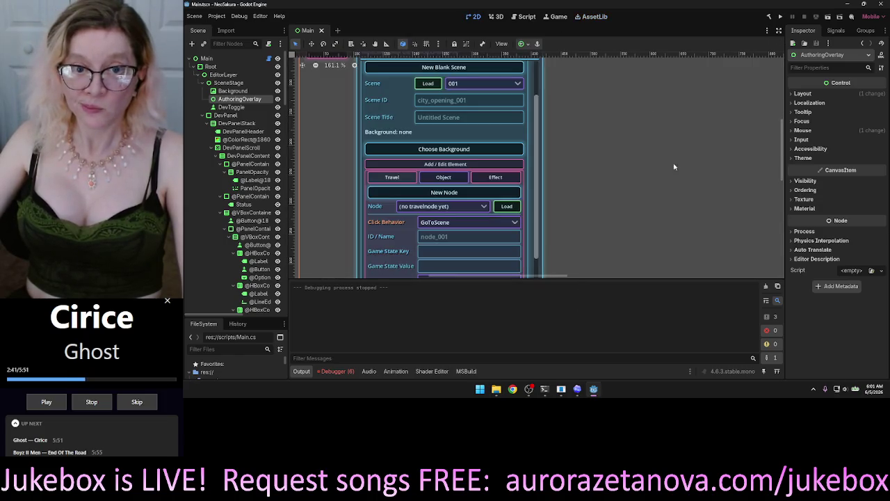
pyautogui.click(348, 374)
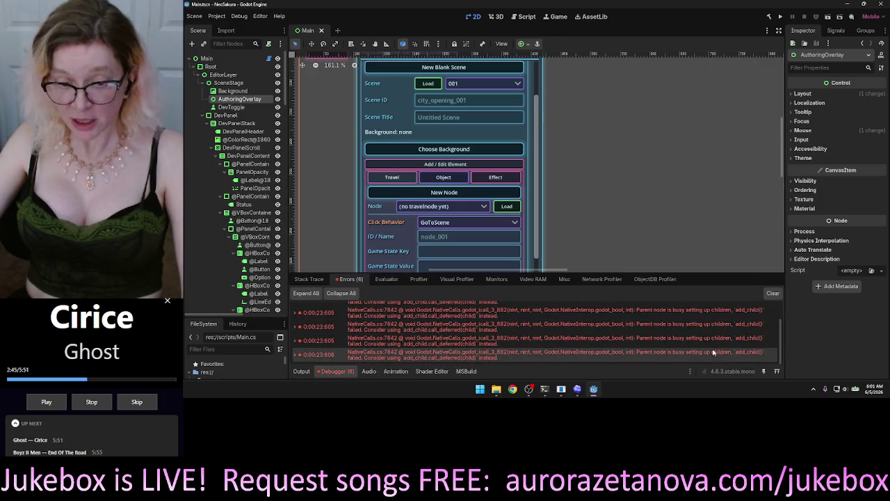
pyautogui.click(770, 17)
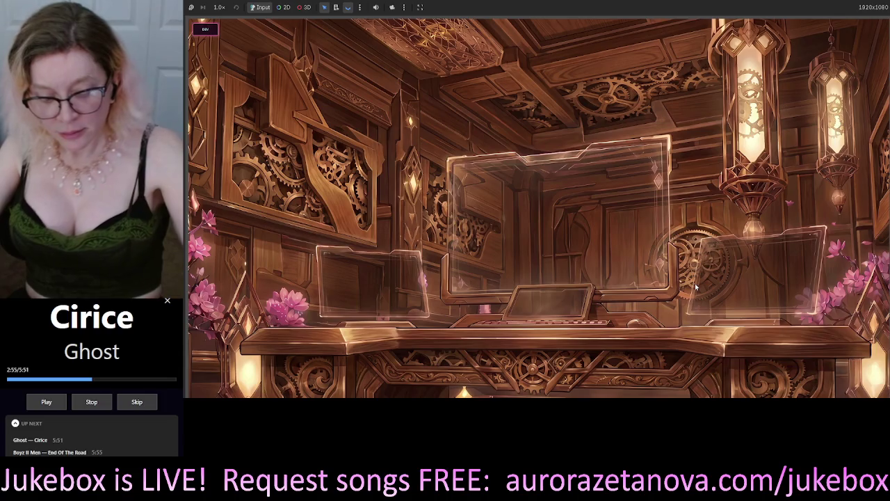
# Stop the running game with F8 and run the project again
pyautogui.press('F8')
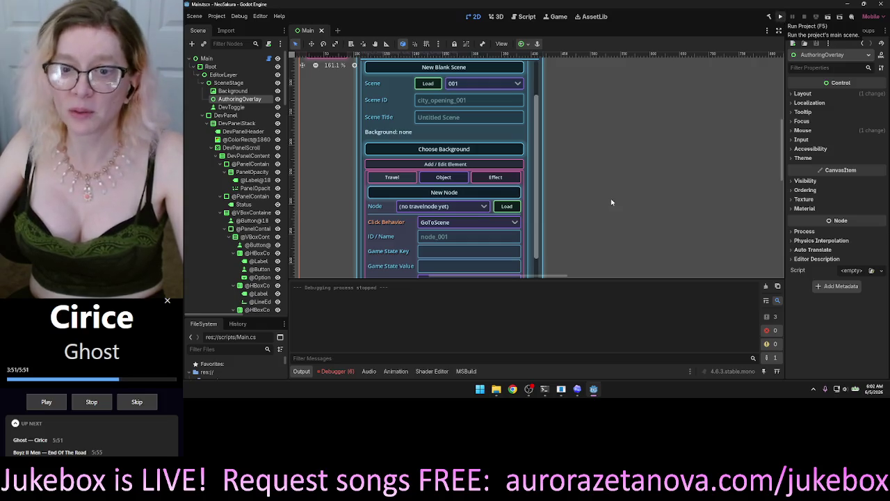
pyautogui.click(781, 16)
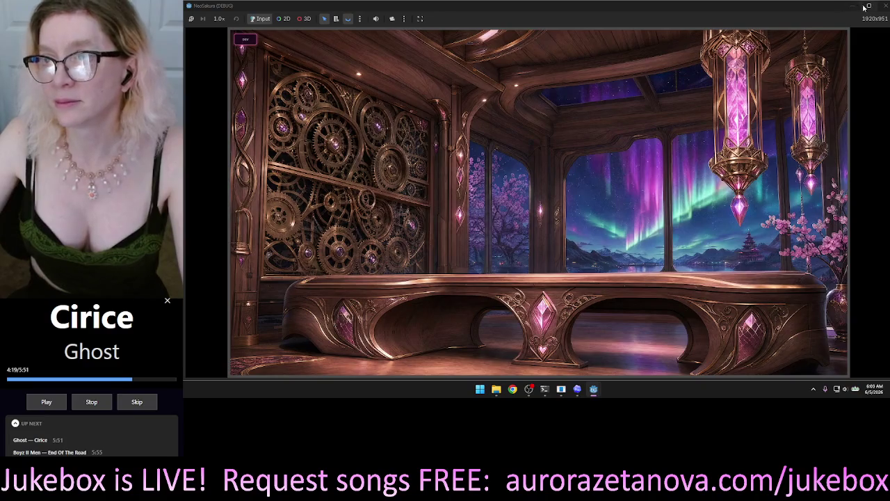
# Maximize the NeoSakura (DEBUG) game window
pyautogui.click(867, 6)
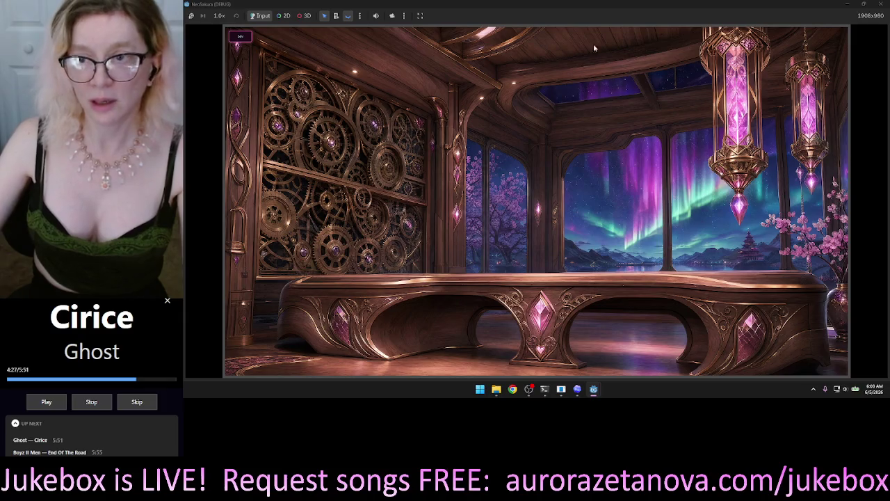
# Open the dev panel, move it right, select object_001, expand Add / Edit Element, and enlarge the panel
pyautogui.click(240, 35)
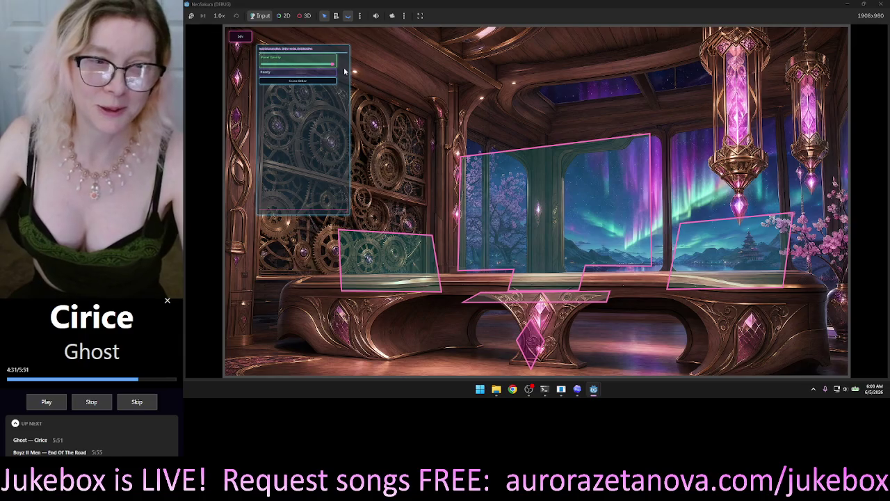
pyautogui.moveTo(338, 53)
pyautogui.mouseDown()
pyautogui.moveTo(522, 52)
pyautogui.moveTo(412, 59)
pyautogui.mouseUp()
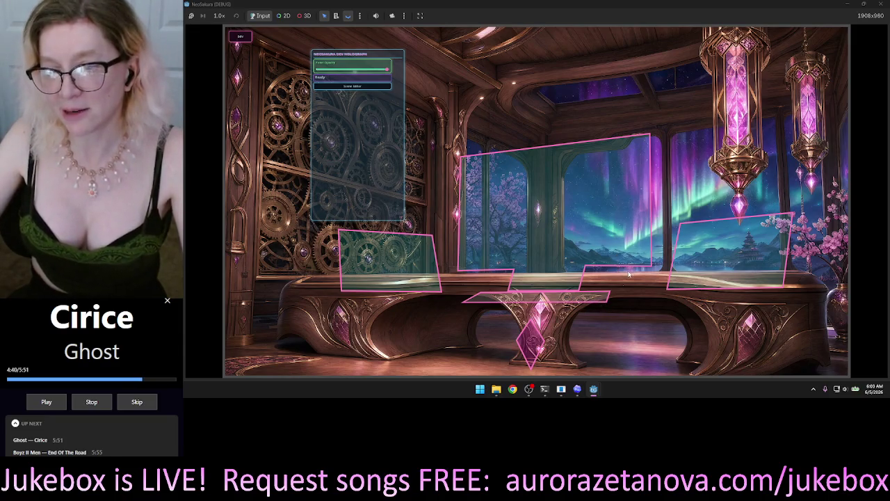
pyautogui.click(591, 300)
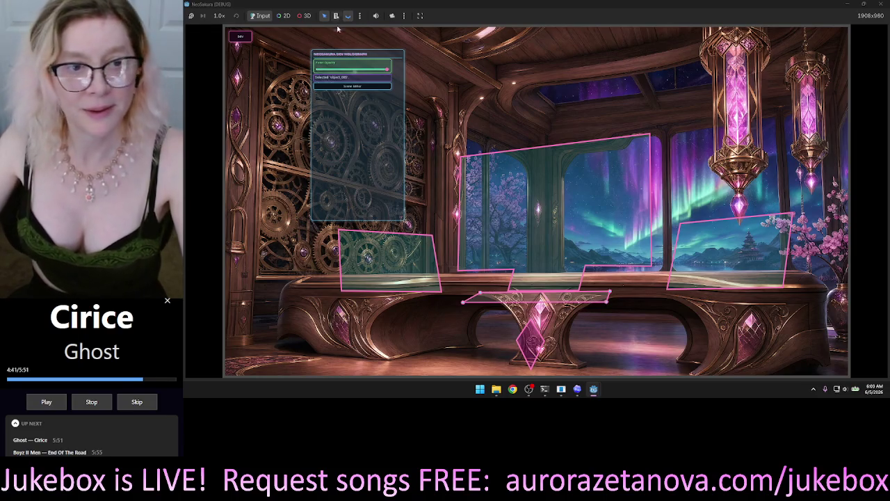
pyautogui.click(344, 87)
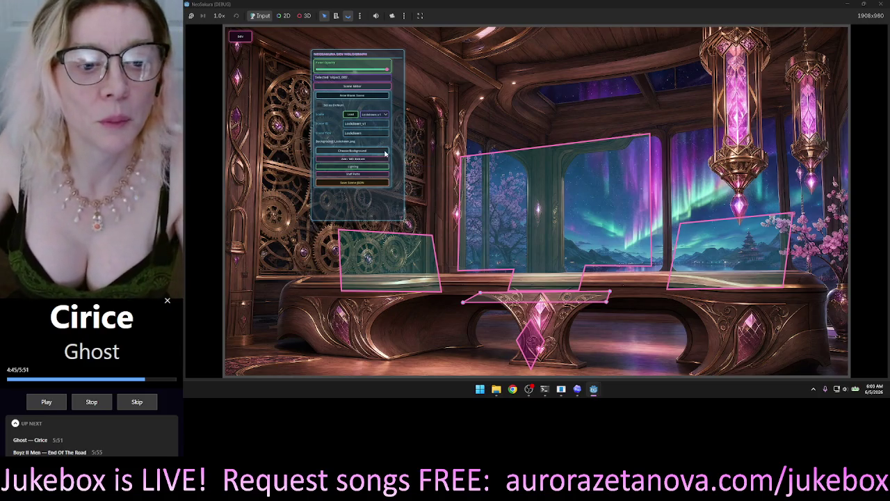
pyautogui.click(379, 160)
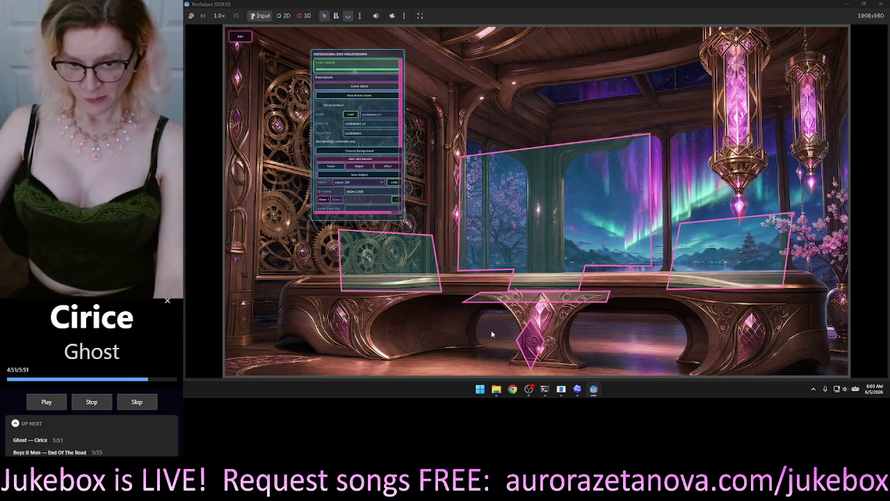
pyautogui.click(360, 168)
pyautogui.scroll(-3, 400, 139)
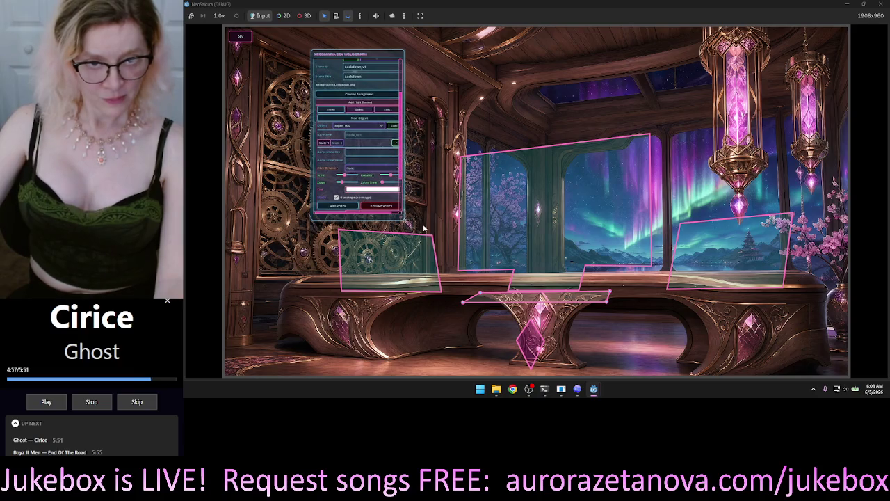
pyautogui.moveTo(404, 220)
pyautogui.mouseDown()
pyautogui.moveTo(430, 232)
pyautogui.moveTo(421, 274)
pyautogui.mouseUp()
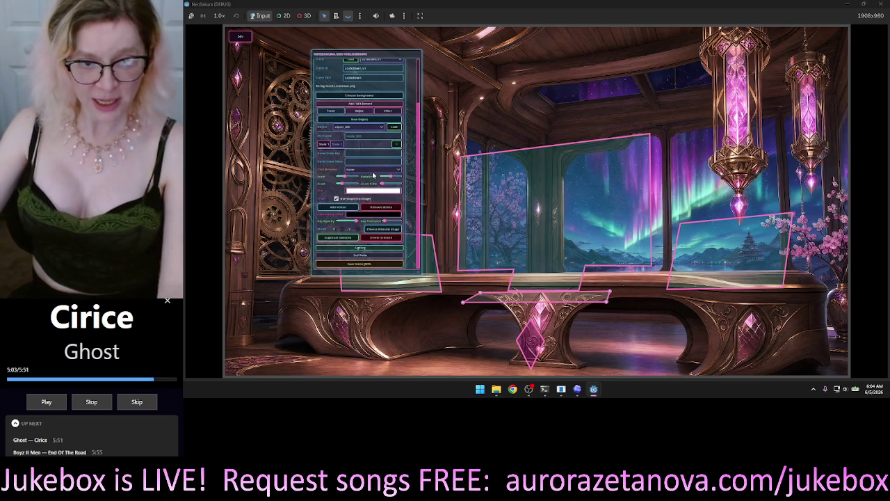
# Select the small bench-centre hologram shape (object_005) and delete it
pyautogui.click(532, 342)
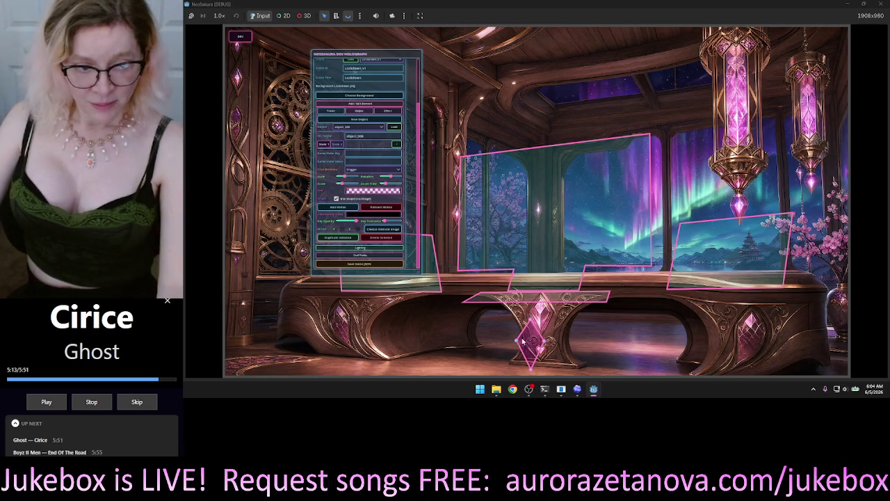
pyautogui.click(530, 285)
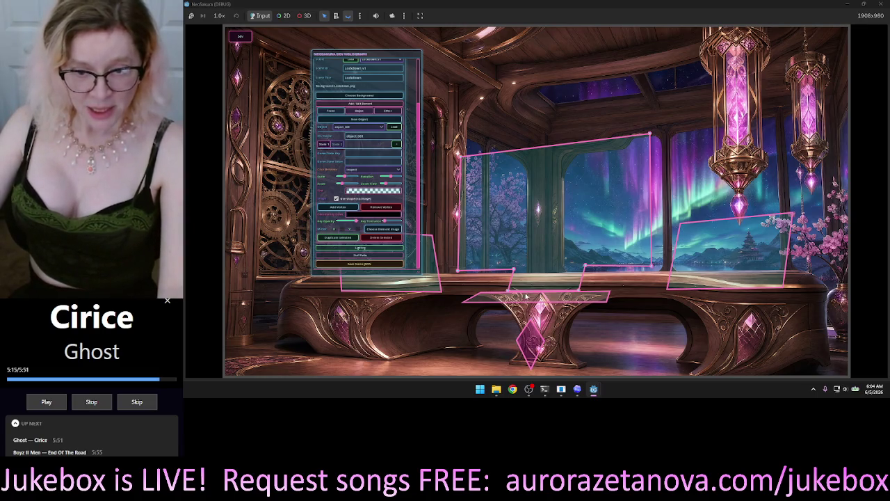
pyautogui.click(373, 118)
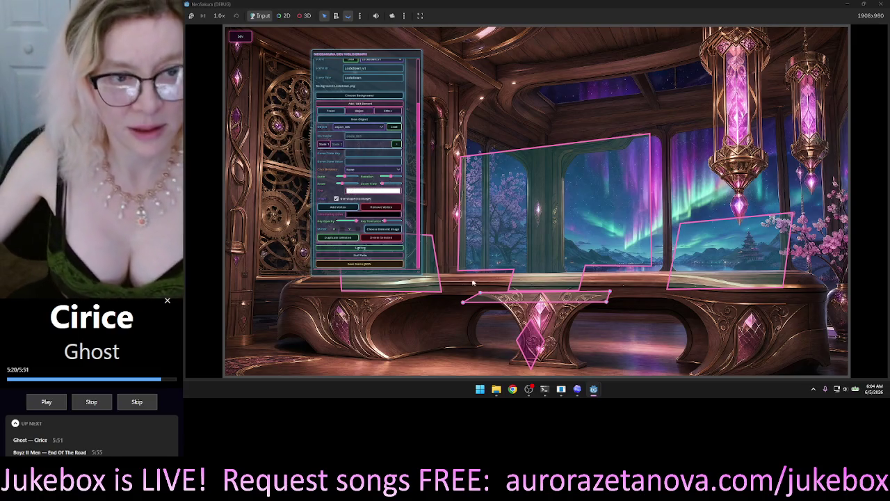
pyautogui.click(555, 301)
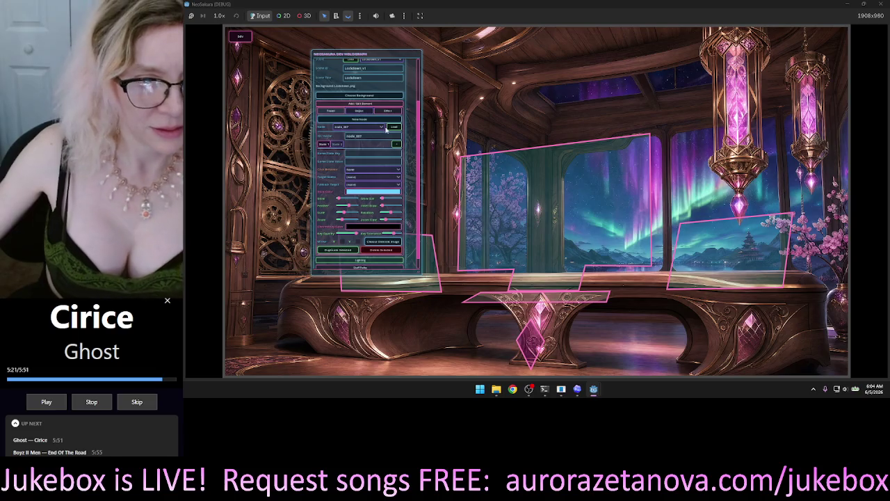
pyautogui.scroll(3, 386, 129)
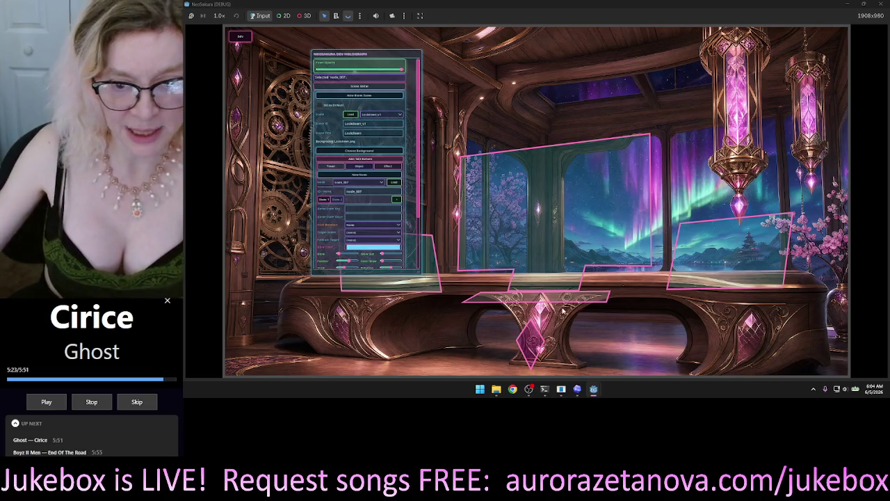
pyautogui.click(584, 301)
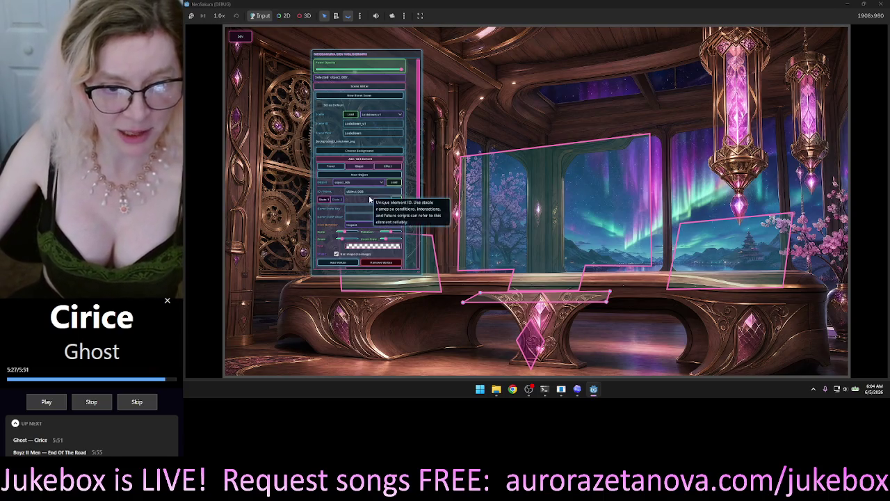
pyautogui.scroll(-2, 403, 255)
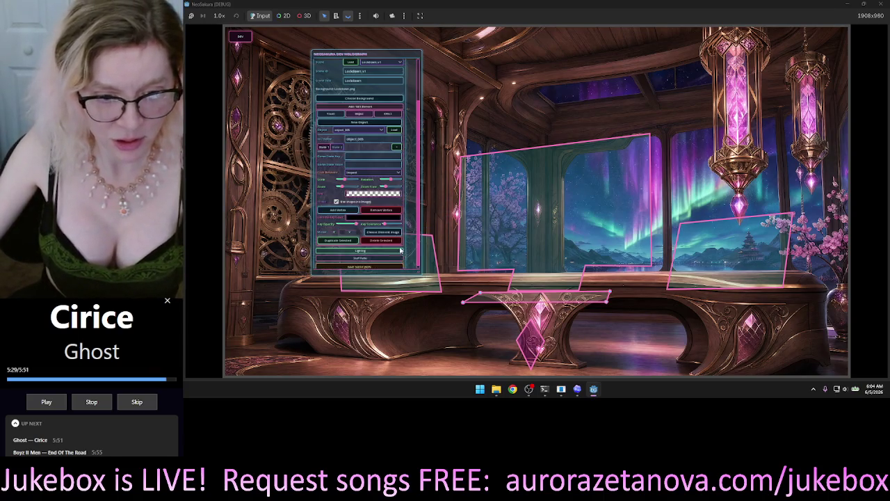
pyautogui.click(381, 240)
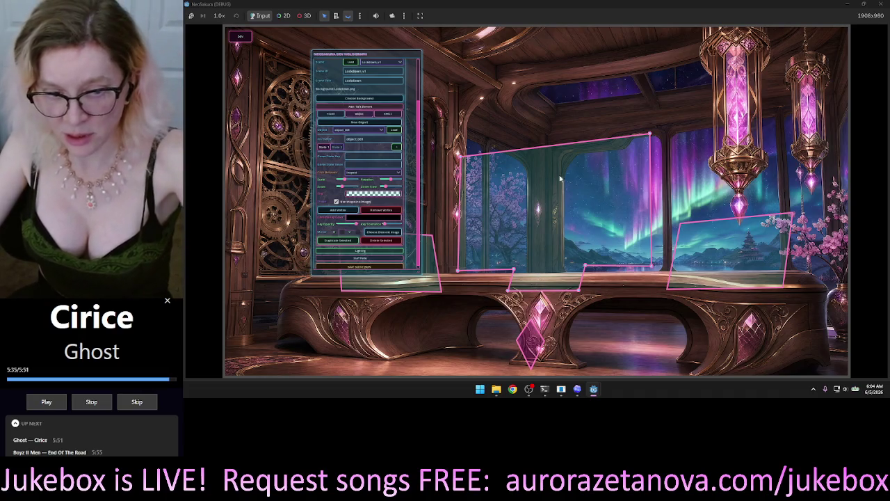
# Remove extra vertices from the window hologram, pulling its bottom vertex to the lower-left corner
pyautogui.scroll(-1, 386, 199)
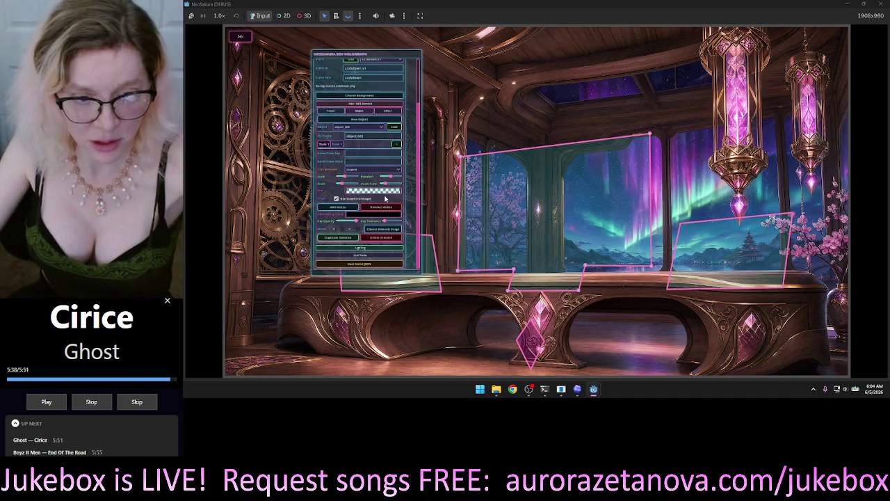
pyautogui.moveTo(509, 292); pyautogui.dragTo(502, 299)
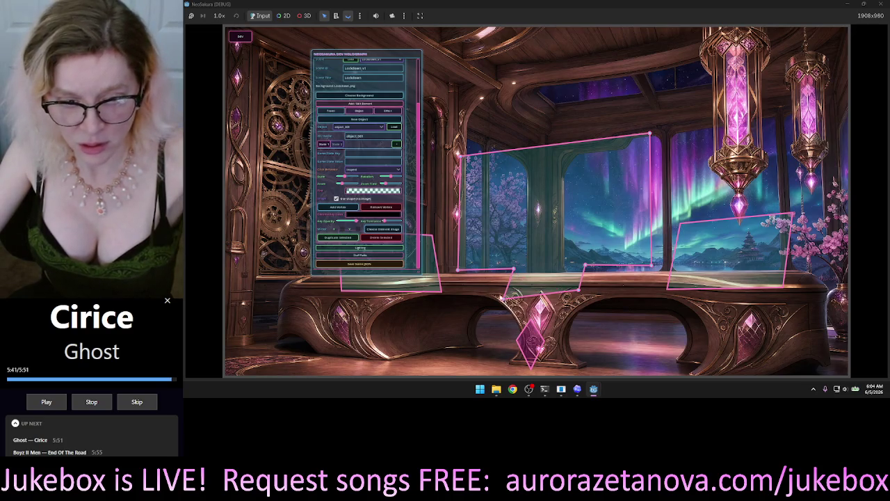
pyautogui.click(387, 208)
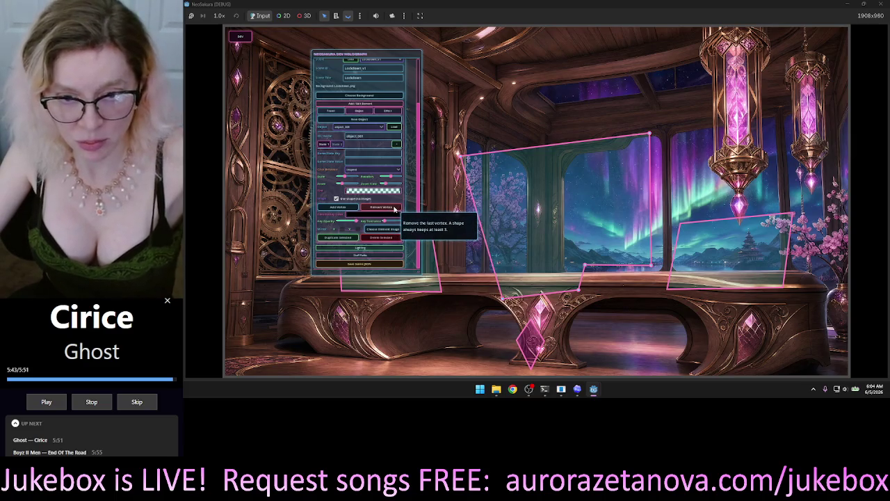
pyautogui.moveTo(495, 287)
pyautogui.mouseDown()
pyautogui.moveTo(462, 244)
pyautogui.moveTo(463, 261)
pyautogui.mouseUp()
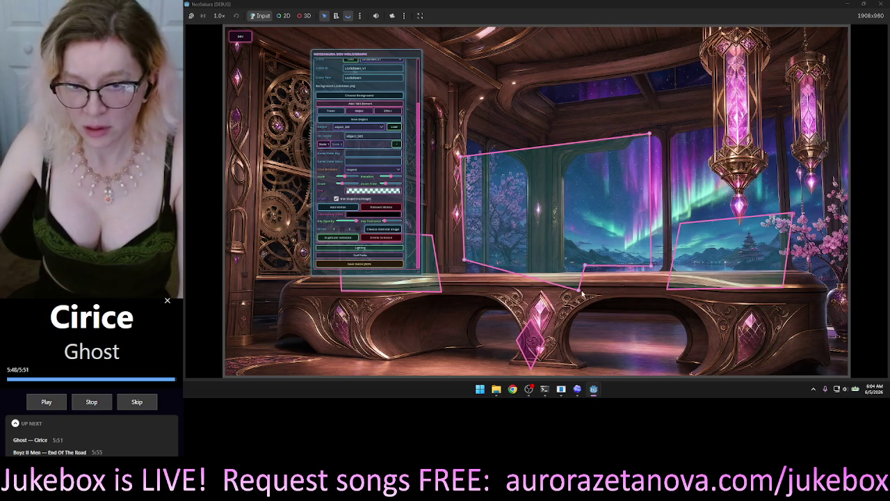
pyautogui.click(381, 208)
pyautogui.moveTo(581, 290); pyautogui.dragTo(457, 272)
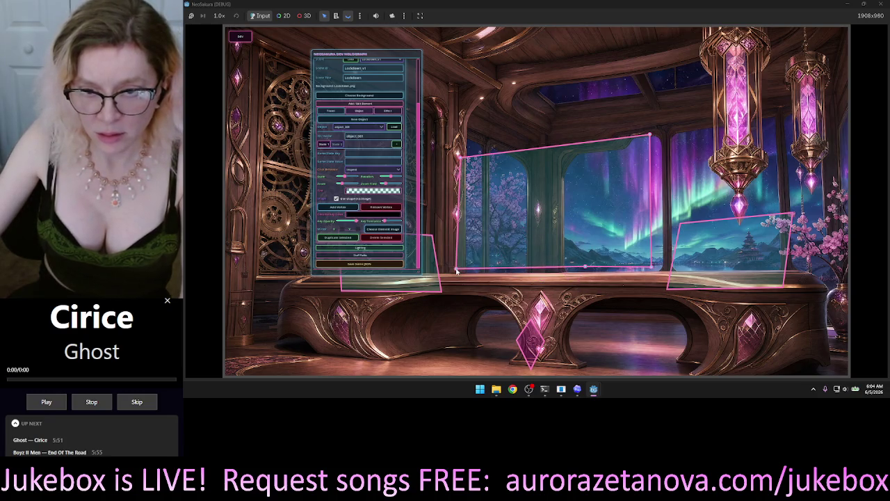
pyautogui.click(381, 208)
pyautogui.moveTo(585, 270); pyautogui.dragTo(461, 266)
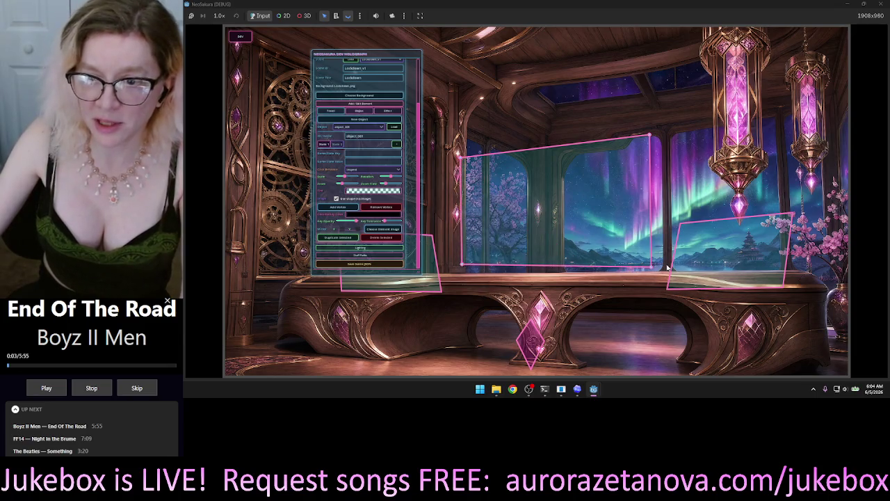
# Drag the window hologram's corners into a rectangle, moving the top-left corner higher and further left
pyautogui.moveTo(651, 269)
pyautogui.mouseDown()
pyautogui.moveTo(598, 251)
pyautogui.moveTo(542, 257)
pyautogui.moveTo(552, 252)
pyautogui.moveTo(663, 382)
pyautogui.moveTo(606, 341)
pyautogui.mouseUp()
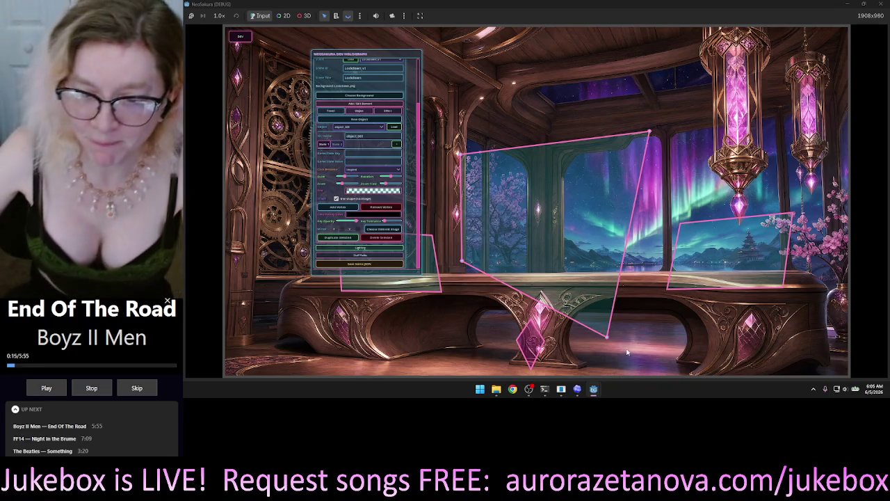
pyautogui.moveTo(610, 335)
pyautogui.mouseDown()
pyautogui.moveTo(638, 272)
pyautogui.moveTo(652, 264)
pyautogui.moveTo(637, 257)
pyautogui.moveTo(631, 235)
pyautogui.moveTo(626, 259)
pyautogui.moveTo(649, 270)
pyautogui.moveTo(651, 260)
pyautogui.mouseUp()
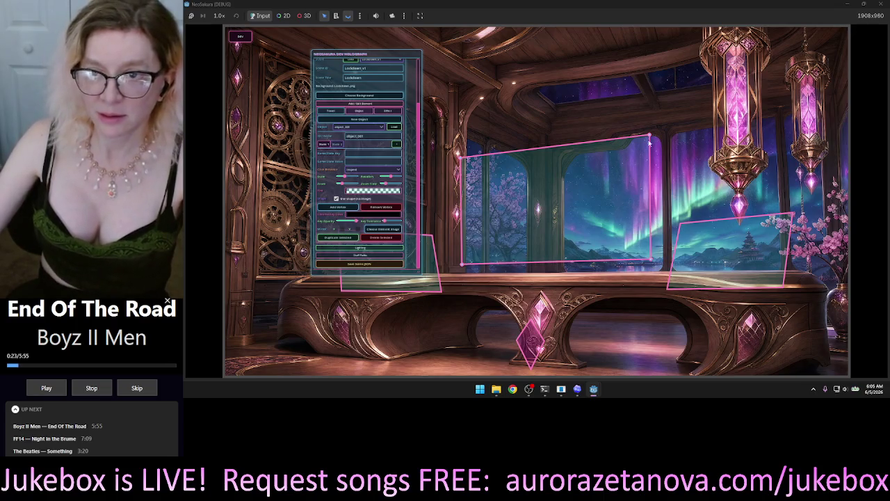
pyautogui.moveTo(651, 139)
pyautogui.mouseDown()
pyautogui.moveTo(651, 201)
pyautogui.moveTo(648, 142)
pyautogui.moveTo(648, 151)
pyautogui.mouseUp()
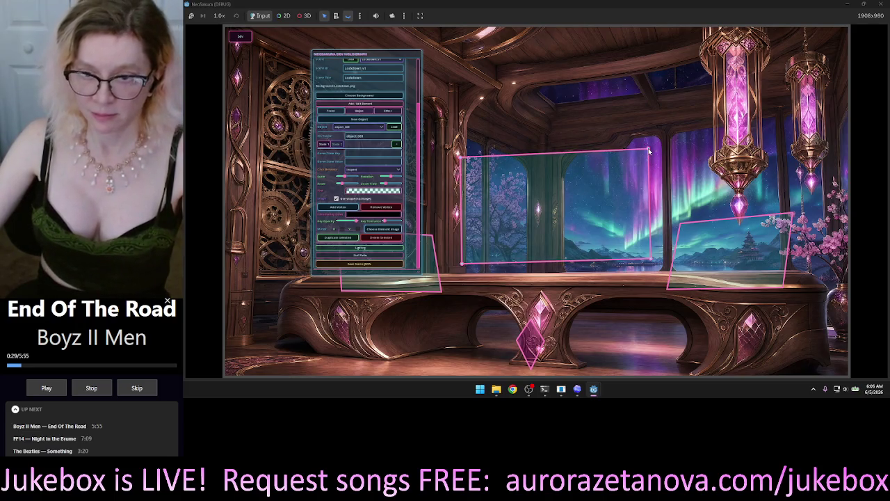
pyautogui.moveTo(649, 266); pyautogui.dragTo(651, 265)
pyautogui.moveTo(463, 156); pyautogui.dragTo(455, 152)
pyautogui.moveTo(463, 265); pyautogui.dragTo(456, 266)
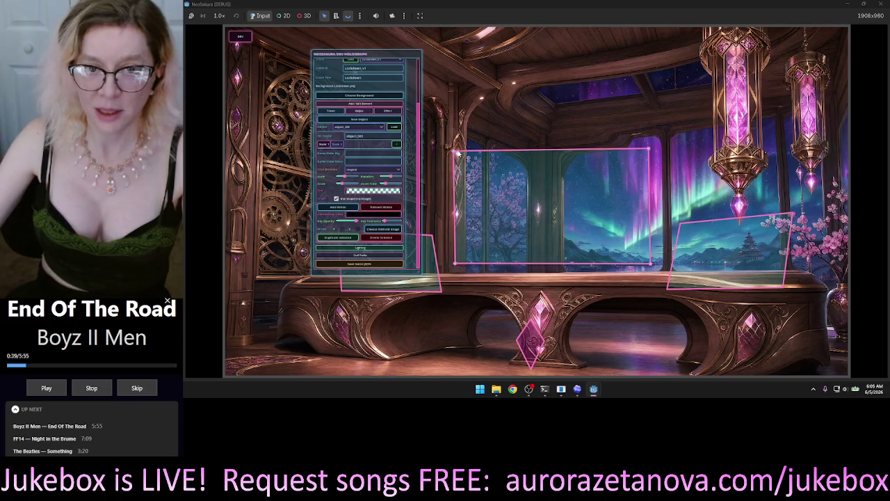
pyautogui.moveTo(456, 151)
pyautogui.mouseDown()
pyautogui.moveTo(439, 147)
pyautogui.moveTo(443, 132)
pyautogui.mouseUp()
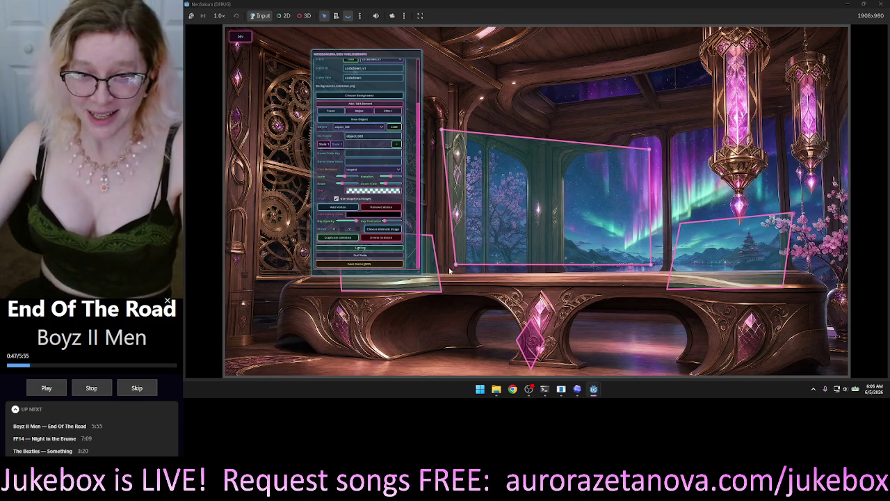
# Widen and square the middle panel's corners, then raise the right polygon's top-left corner
pyautogui.moveTo(456, 266); pyautogui.dragTo(442, 266)
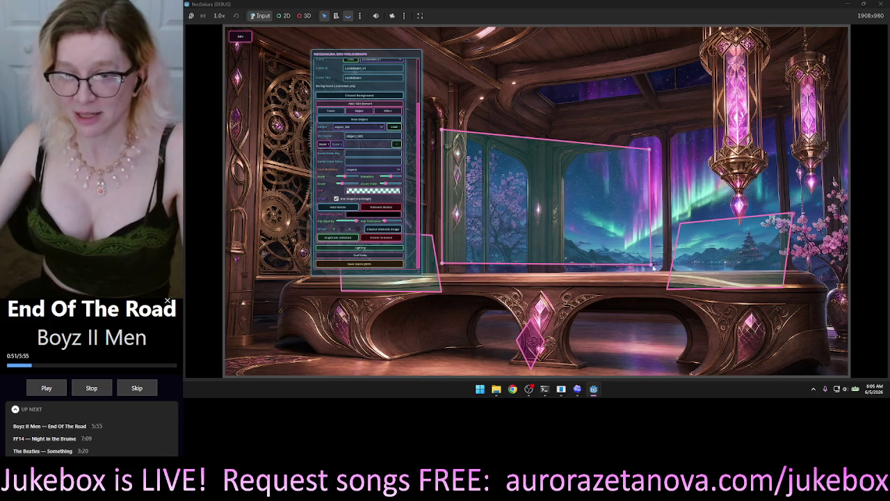
pyautogui.moveTo(652, 265); pyautogui.dragTo(668, 268)
pyautogui.moveTo(648, 151)
pyautogui.mouseDown()
pyautogui.moveTo(694, 143)
pyautogui.moveTo(686, 131)
pyautogui.mouseUp()
pyautogui.moveTo(667, 266); pyautogui.dragTo(688, 262)
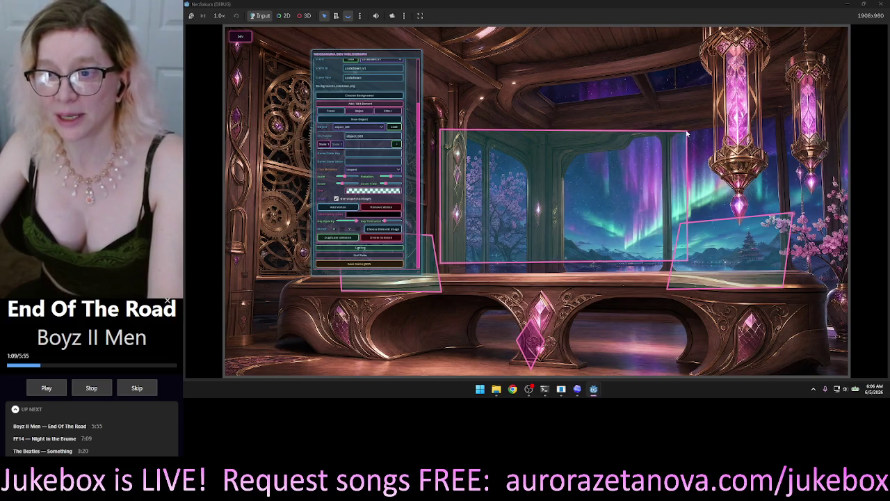
pyautogui.moveTo(686, 132); pyautogui.dragTo(684, 131)
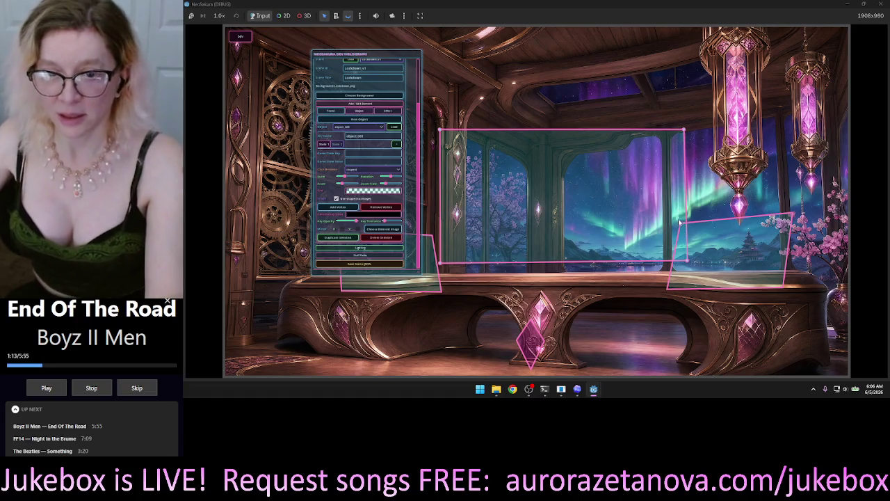
pyautogui.moveTo(688, 264); pyautogui.dragTo(684, 264)
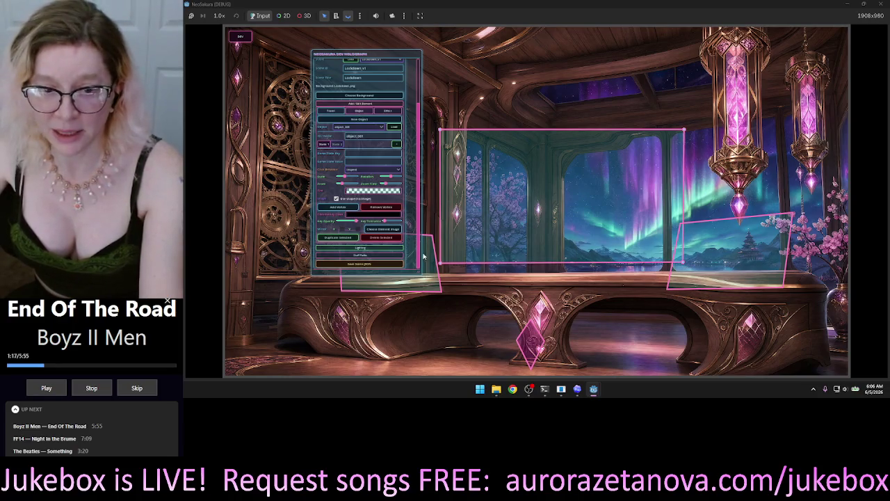
pyautogui.moveTo(440, 264); pyautogui.dragTo(443, 265)
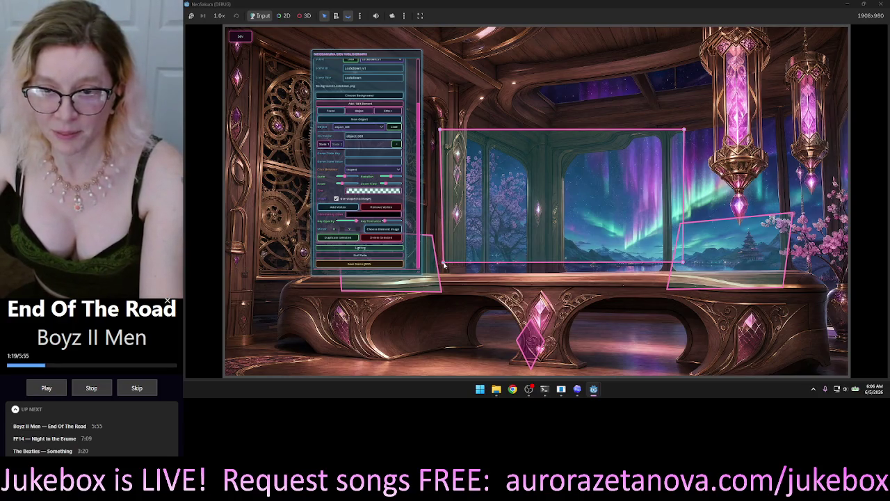
pyautogui.moveTo(683, 264); pyautogui.dragTo(681, 264)
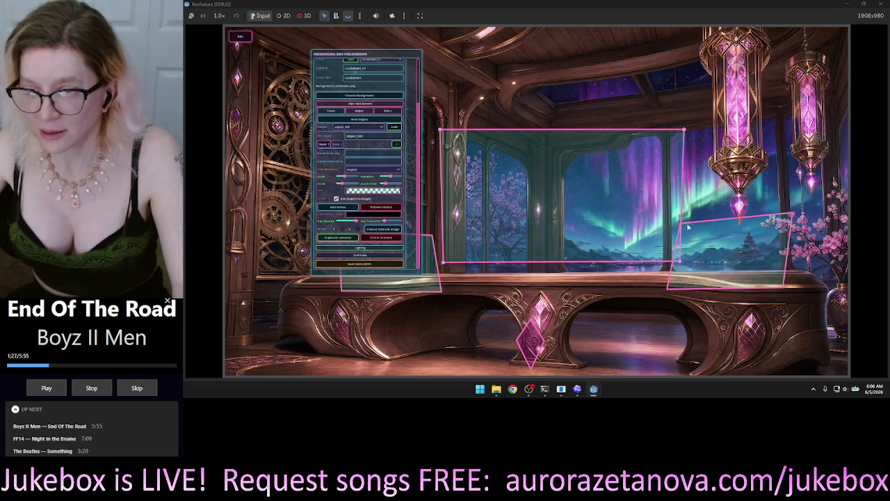
pyautogui.moveTo(681, 226); pyautogui.dragTo(695, 217)
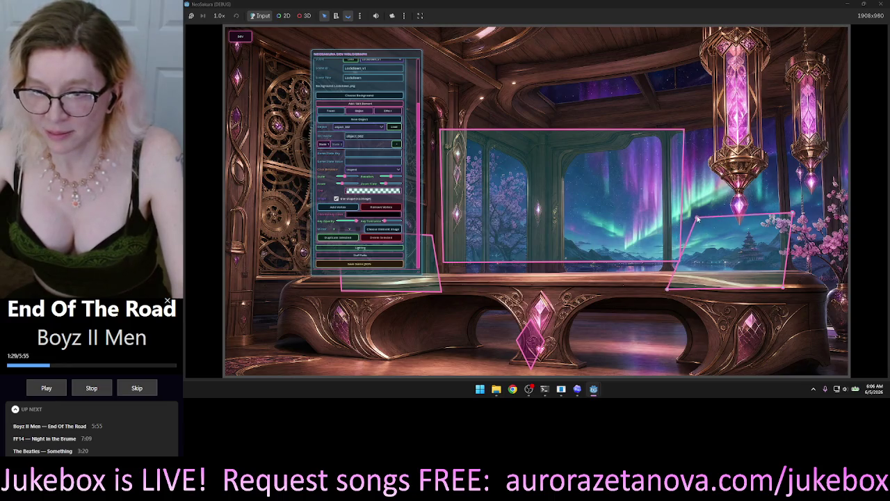
# Raise the right hologram's top corners and pull its bottom corners up and inward
pyautogui.moveTo(795, 219)
pyautogui.mouseDown()
pyautogui.moveTo(782, 177)
pyautogui.moveTo(799, 184)
pyautogui.moveTo(787, 216)
pyautogui.mouseUp()
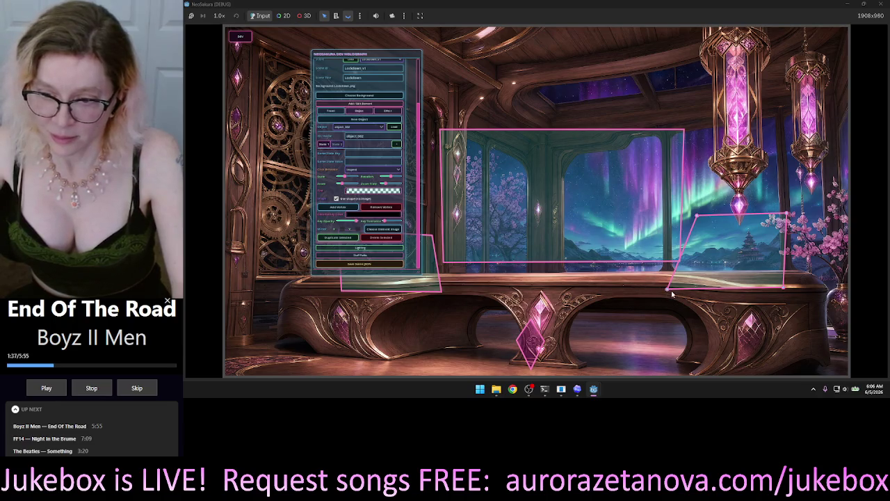
pyautogui.moveTo(673, 283); pyautogui.dragTo(693, 265)
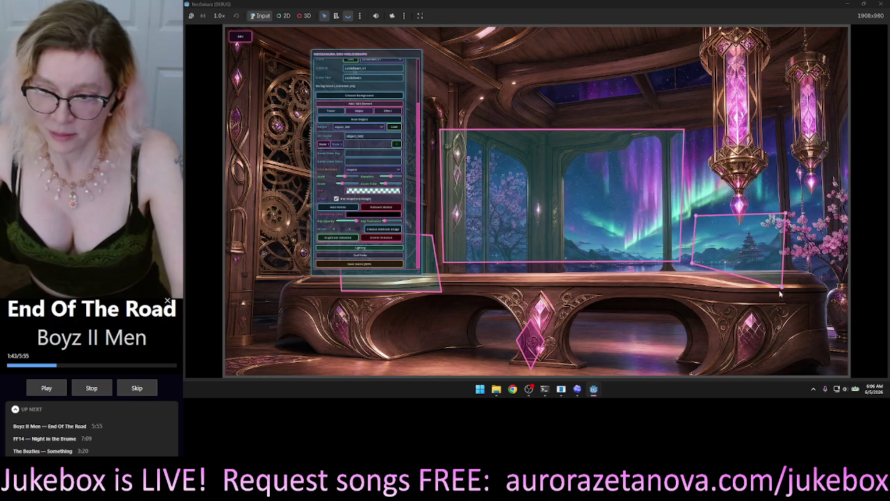
pyautogui.moveTo(783, 290); pyautogui.dragTo(786, 285)
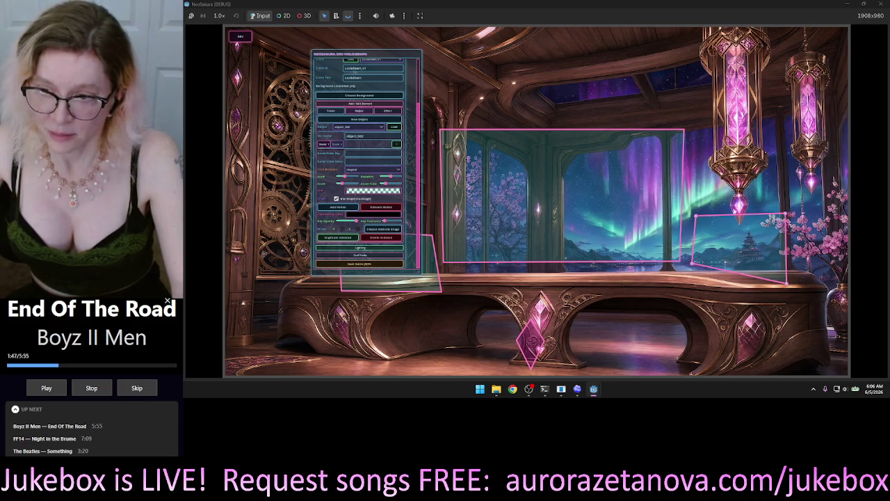
pyautogui.moveTo(696, 217); pyautogui.dragTo(694, 133)
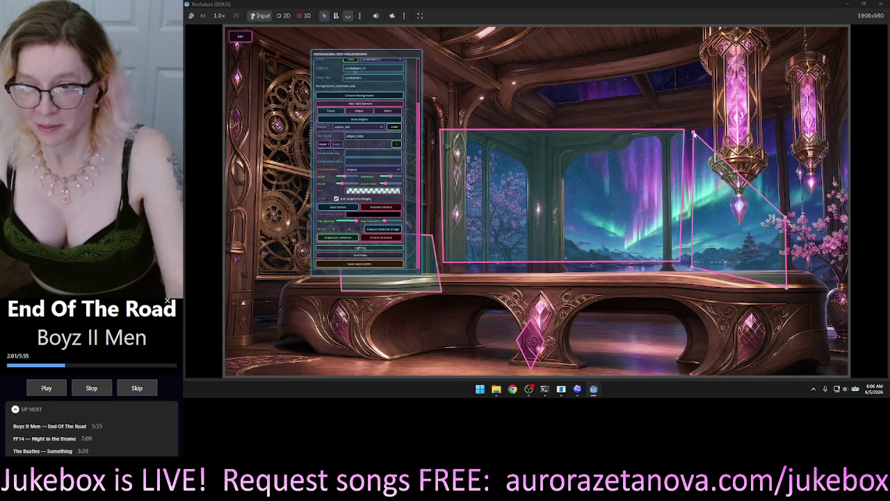
pyautogui.moveTo(786, 218); pyautogui.dragTo(780, 197)
pyautogui.moveTo(692, 267); pyautogui.dragTo(688, 259)
pyautogui.moveTo(780, 202); pyautogui.dragTo(783, 198)
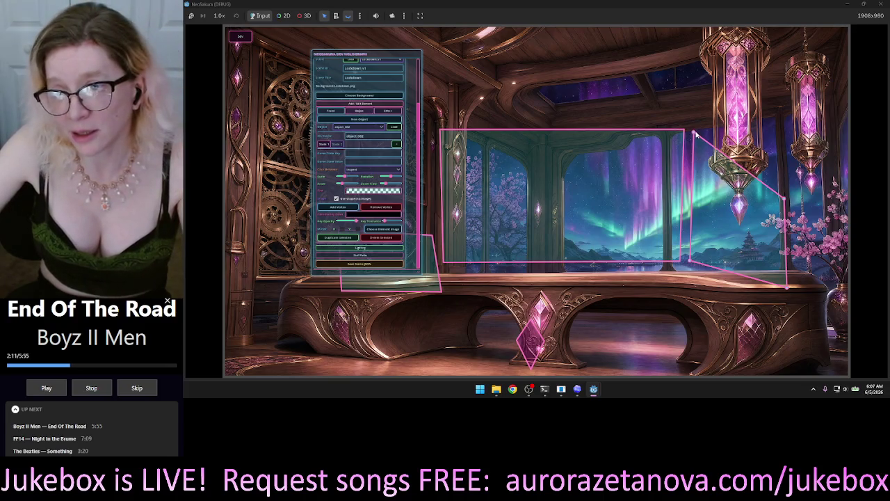
# Lower and tighten the right hologram's corners into a small flat frame, then move the editor panel aside
pyautogui.moveTo(694, 139)
pyautogui.mouseDown()
pyautogui.moveTo(699, 205)
pyautogui.moveTo(765, 249)
pyautogui.moveTo(777, 271)
pyautogui.moveTo(737, 202)
pyautogui.moveTo(693, 241)
pyautogui.moveTo(692, 230)
pyautogui.mouseUp()
pyautogui.moveTo(691, 262); pyautogui.dragTo(690, 264)
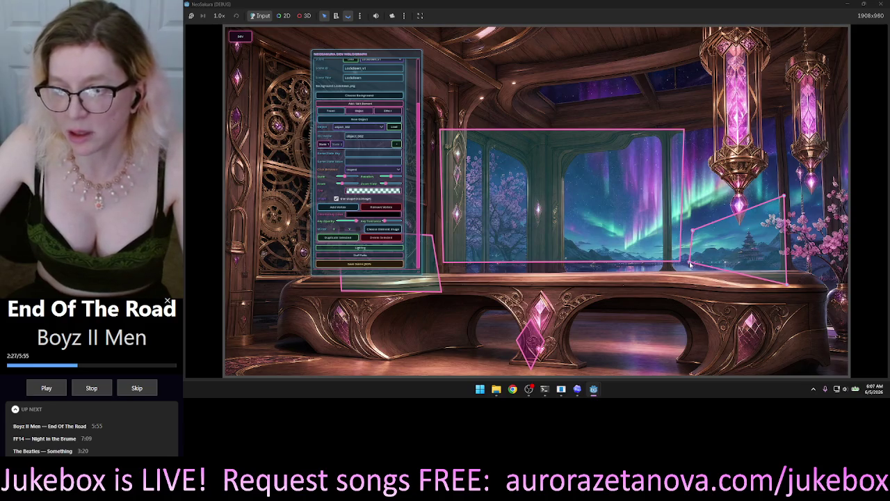
pyautogui.moveTo(790, 288); pyautogui.dragTo(780, 278)
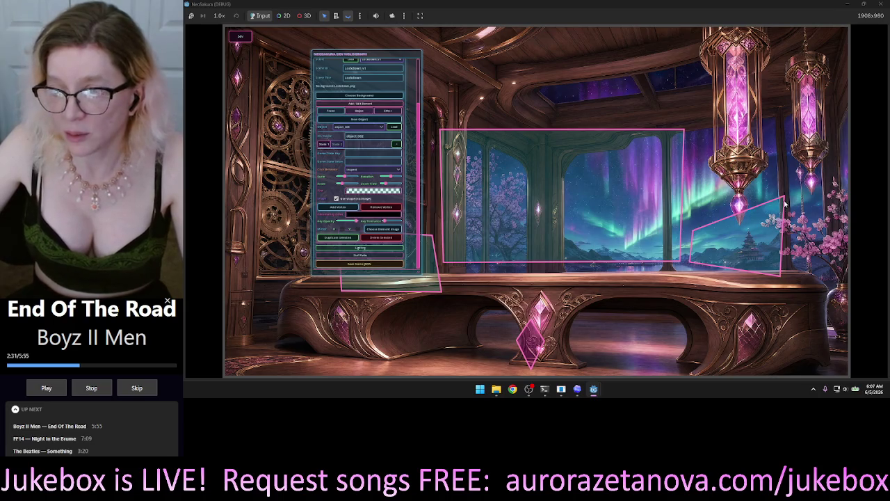
pyautogui.moveTo(784, 199); pyautogui.dragTo(779, 220)
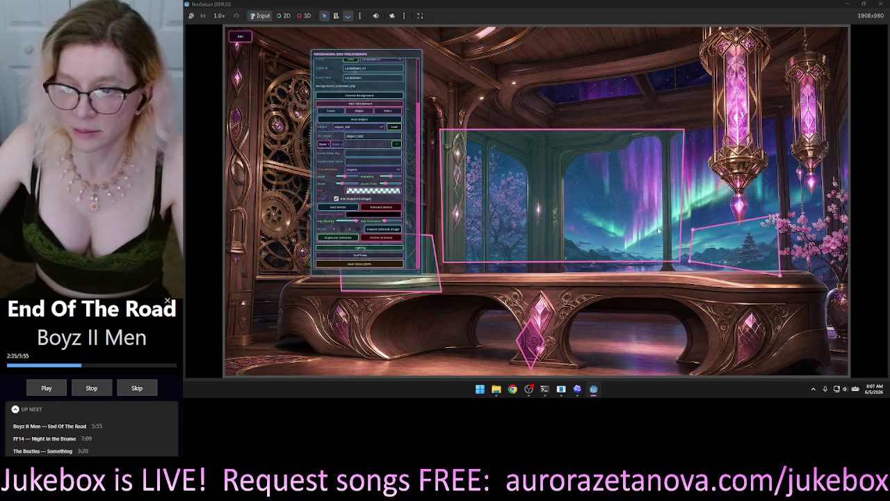
pyautogui.moveTo(693, 231); pyautogui.dragTo(690, 231)
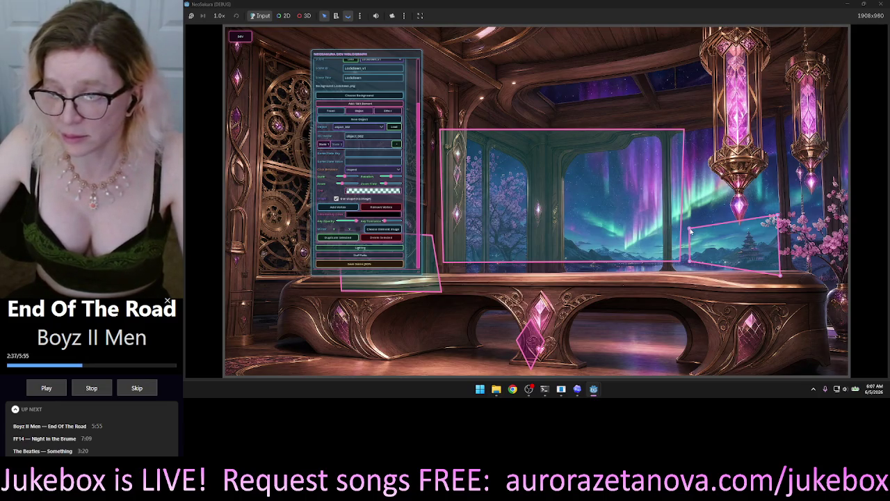
pyautogui.moveTo(781, 277); pyautogui.dragTo(764, 271)
pyautogui.moveTo(775, 220); pyautogui.dragTo(763, 232)
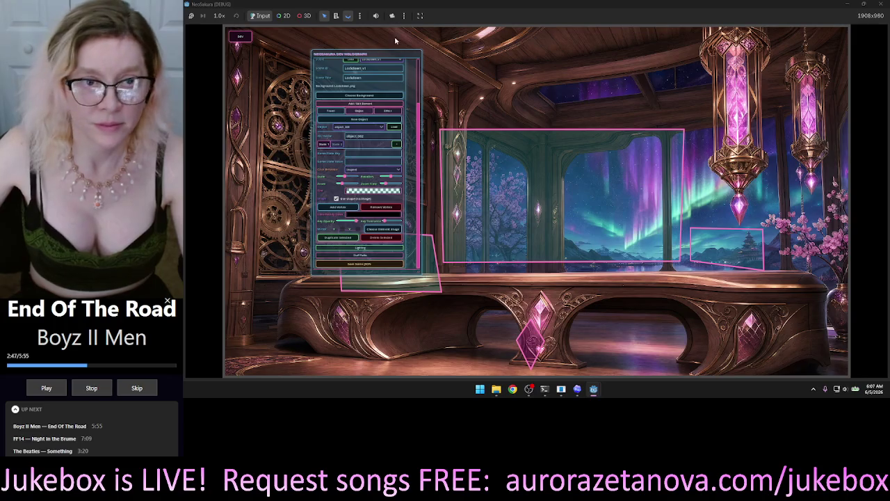
pyautogui.moveTo(383, 55)
pyautogui.mouseDown()
pyautogui.moveTo(806, 55)
pyautogui.moveTo(791, 87)
pyautogui.mouseUp()
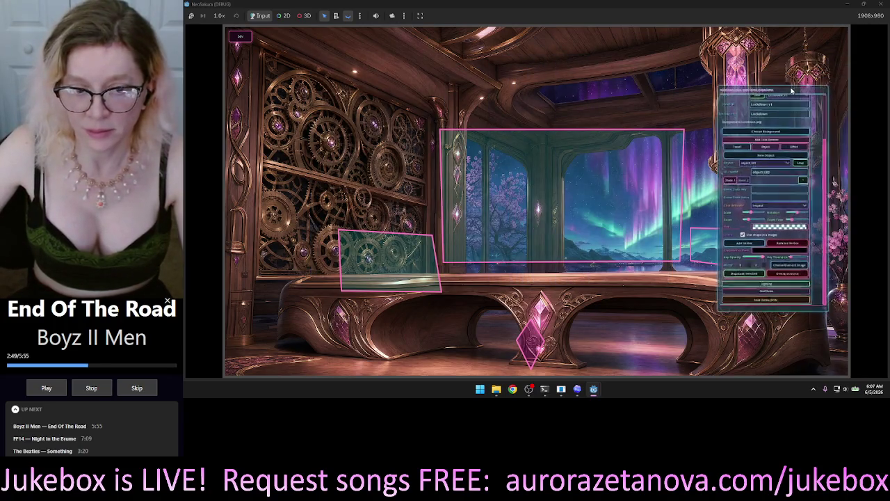
# Raise all four corners of the gear-wall hologram polygon so it sits above the bench's left end
pyautogui.click(368, 258)
pyautogui.moveTo(337, 231); pyautogui.dragTo(331, 212)
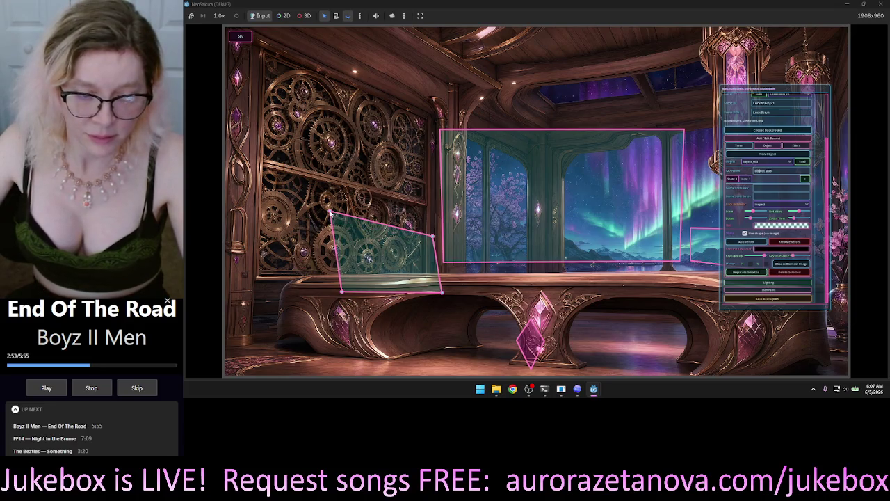
pyautogui.moveTo(432, 235); pyautogui.dragTo(422, 214)
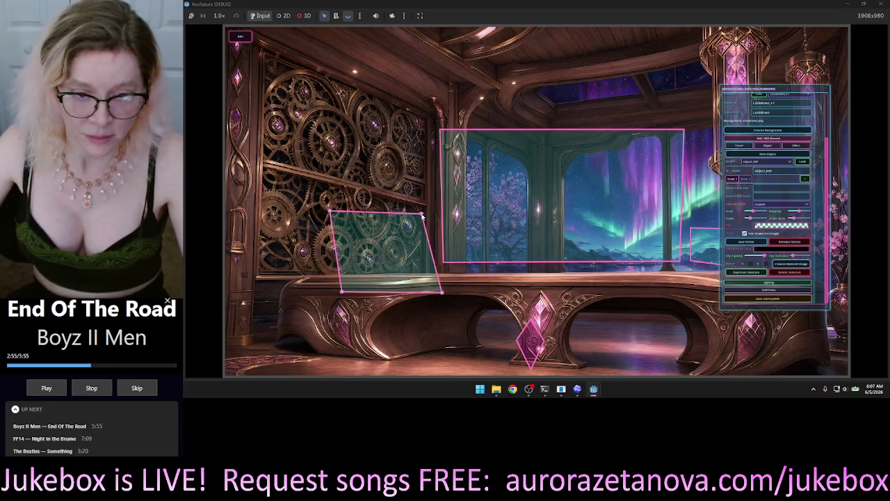
pyautogui.moveTo(331, 211); pyautogui.dragTo(320, 203)
pyautogui.moveTo(342, 293); pyautogui.dragTo(342, 273)
pyautogui.moveTo(447, 294); pyautogui.dragTo(435, 269)
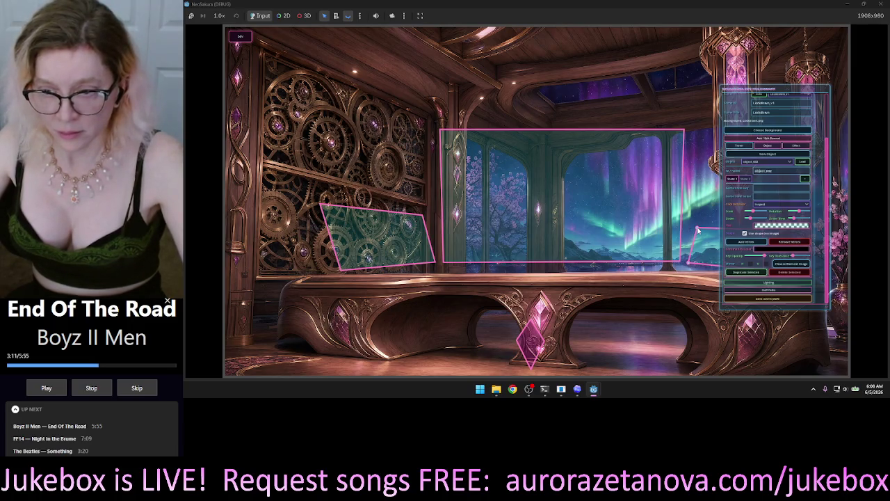
pyautogui.moveTo(774, 93); pyautogui.dragTo(547, 74)
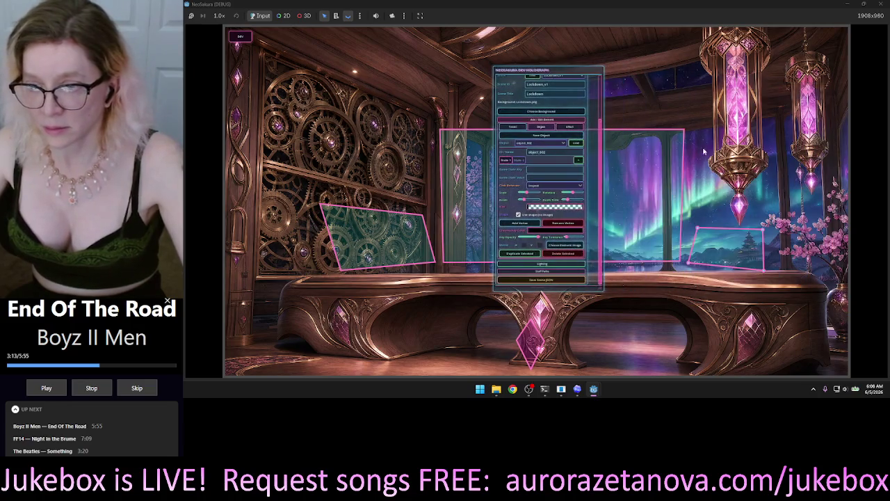
# Adjust the small pagoda-view polygon's right-hand corners until its right edge is vertical
pyautogui.moveTo(768, 231)
pyautogui.mouseDown()
pyautogui.moveTo(779, 236)
pyautogui.moveTo(777, 227)
pyautogui.mouseUp()
pyautogui.moveTo(763, 275); pyautogui.dragTo(765, 279)
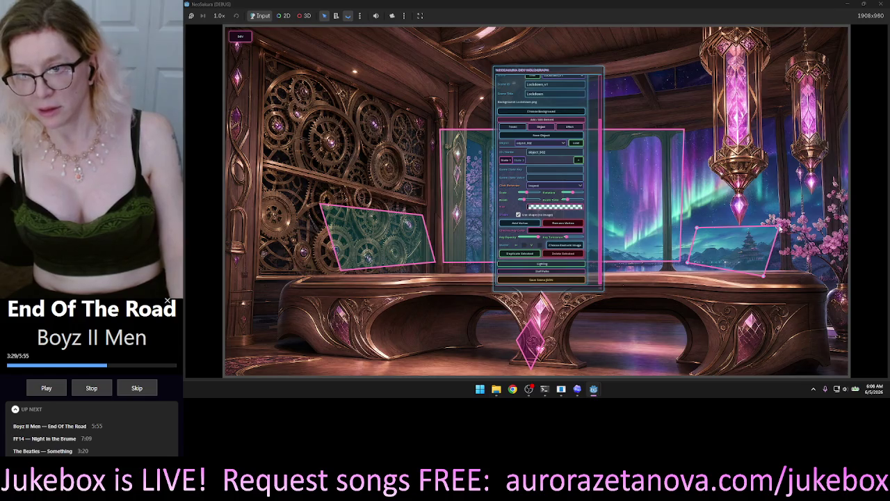
pyautogui.moveTo(780, 228)
pyautogui.mouseDown()
pyautogui.moveTo(784, 220)
pyautogui.moveTo(772, 224)
pyautogui.moveTo(769, 234)
pyautogui.moveTo(785, 226)
pyautogui.moveTo(776, 235)
pyautogui.mouseUp()
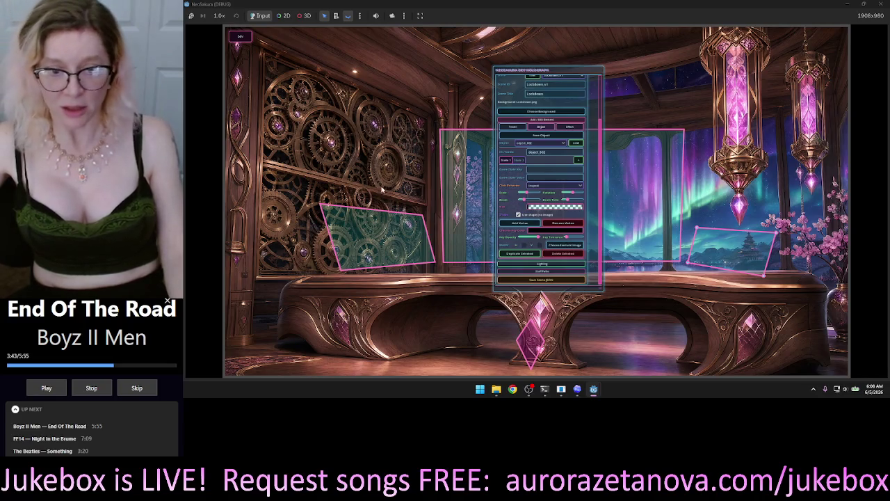
pyautogui.moveTo(596, 66)
pyautogui.mouseDown()
pyautogui.moveTo(421, 104)
pyautogui.moveTo(292, 254)
pyautogui.moveTo(300, 268)
pyautogui.moveTo(396, 126)
pyautogui.moveTo(397, 85)
pyautogui.mouseUp()
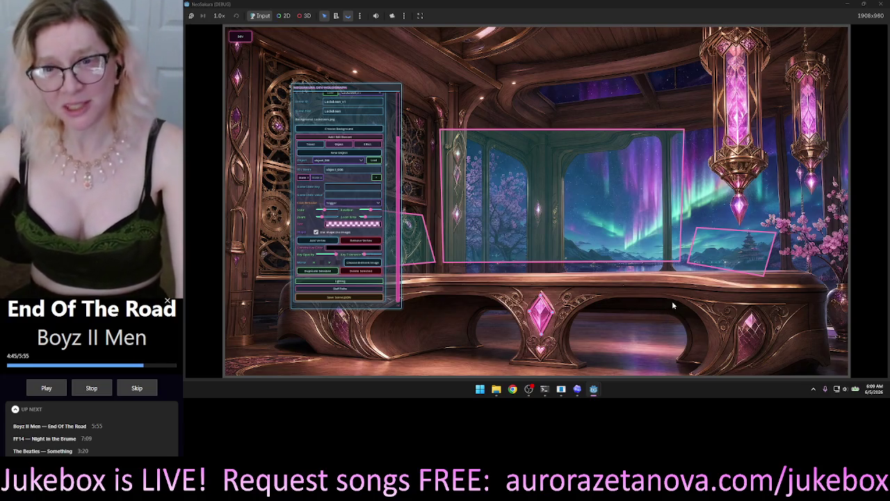
# Recentre the editor panel, save the scene layout to JSON, and toggle the outlines off and on
pyautogui.moveTo(377, 89)
pyautogui.mouseDown()
pyautogui.moveTo(693, 91)
pyautogui.moveTo(599, 75)
pyautogui.moveTo(638, 77)
pyautogui.mouseUp()
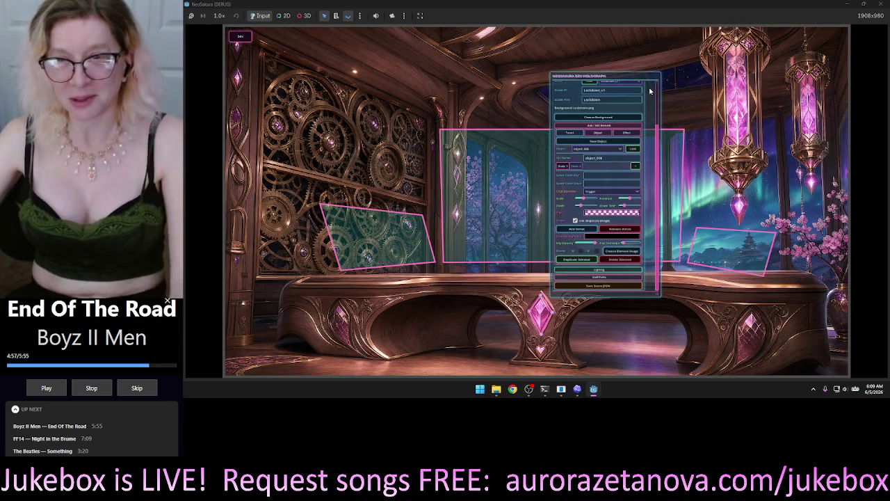
pyautogui.moveTo(650, 82)
pyautogui.mouseDown()
pyautogui.moveTo(564, 83)
pyautogui.moveTo(543, 61)
pyautogui.moveTo(326, 94)
pyautogui.moveTo(475, 90)
pyautogui.moveTo(381, 137)
pyautogui.moveTo(400, 59)
pyautogui.moveTo(368, 102)
pyautogui.mouseUp()
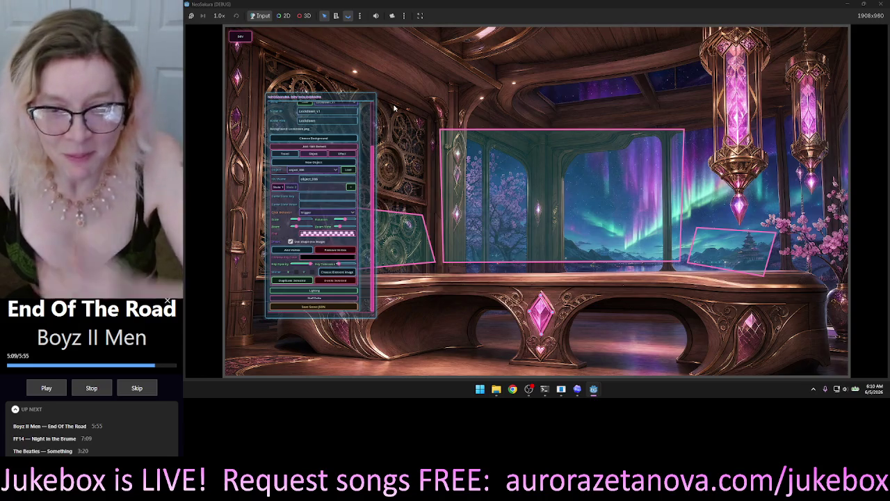
pyautogui.click(326, 308)
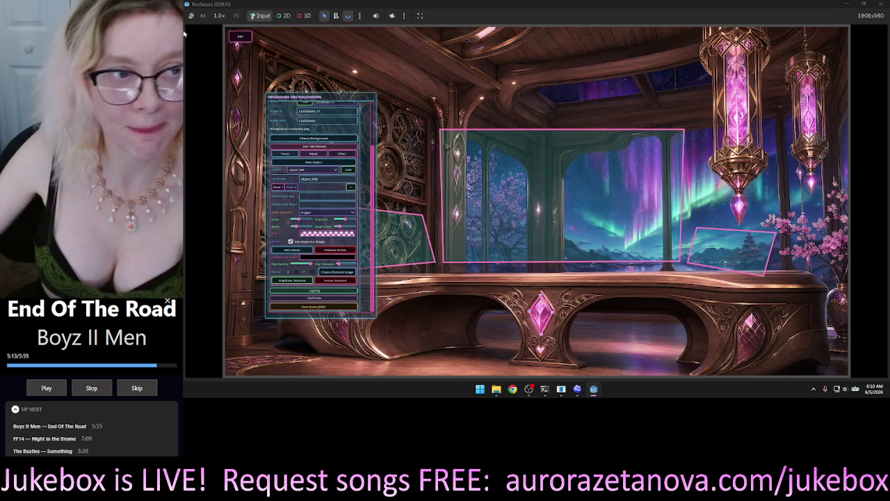
pyautogui.click(240, 36)
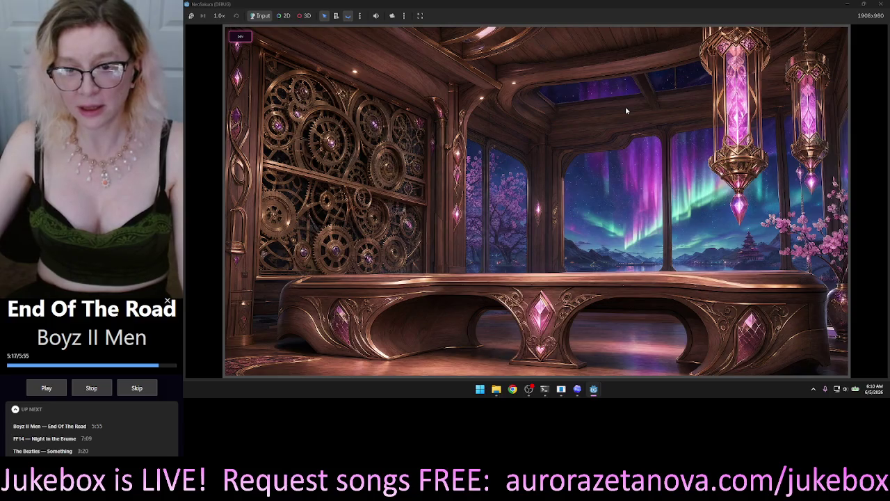
pyautogui.click(239, 38)
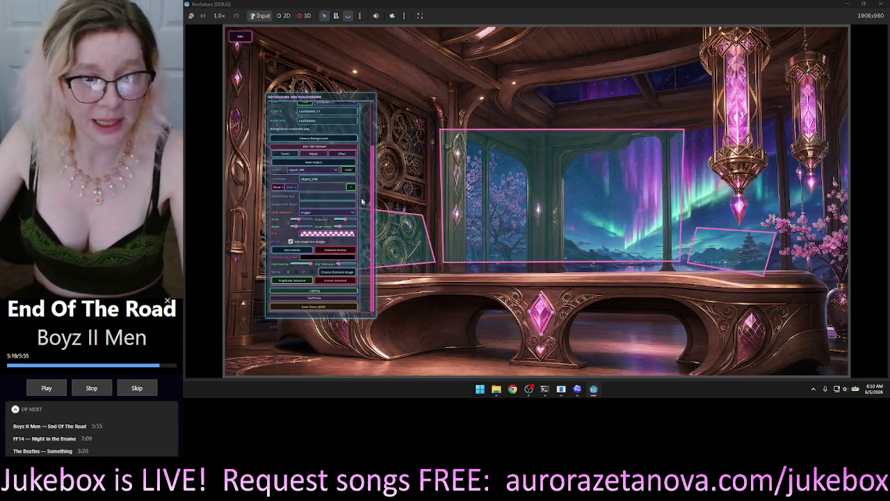
# Switch the editor to objects, create object_007, and load an existing object for editing
pyautogui.click(313, 153)
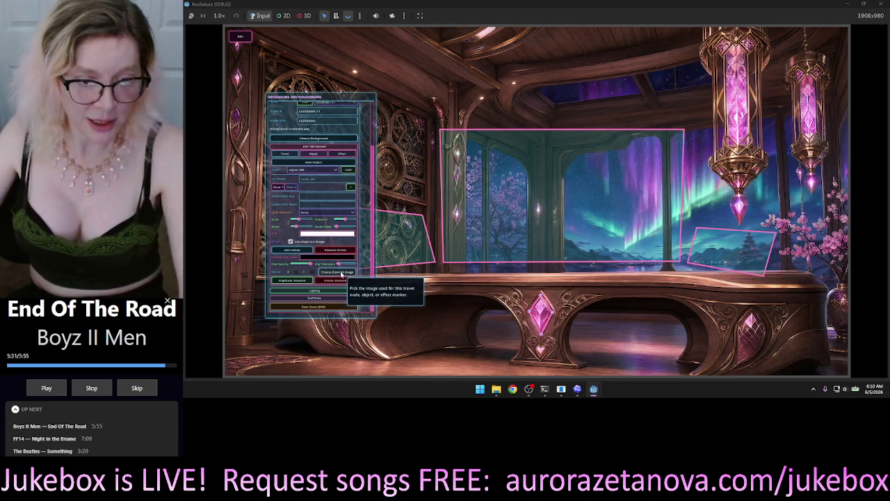
pyautogui.click(316, 164)
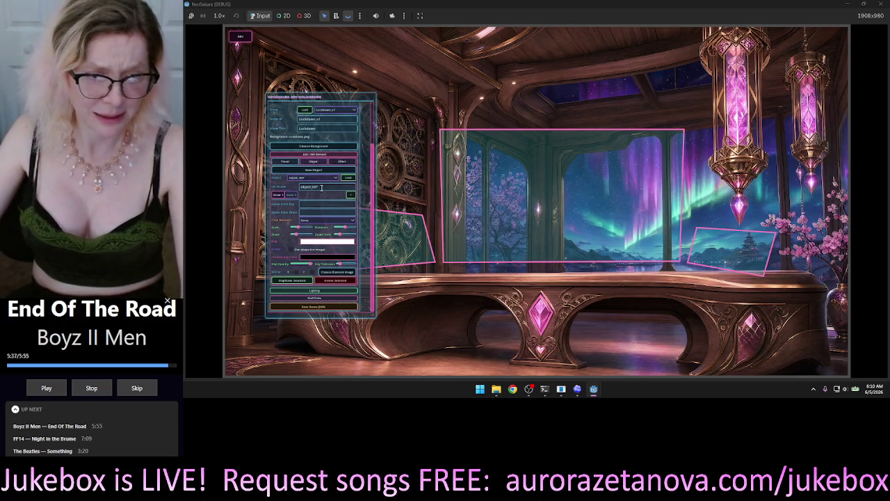
pyautogui.click(316, 178)
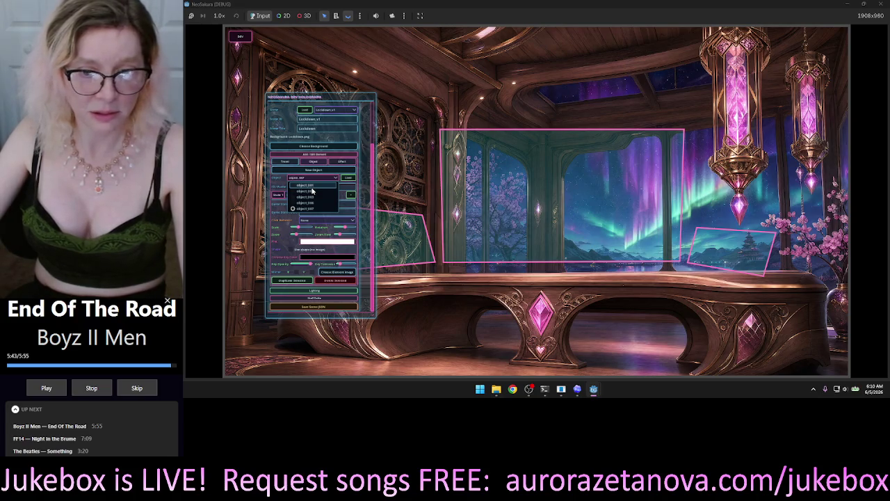
pyautogui.click(312, 190)
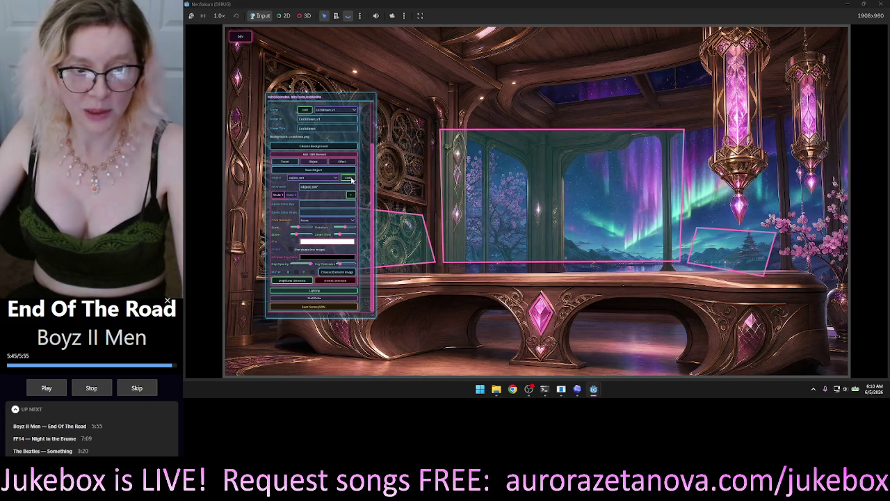
pyautogui.click(352, 179)
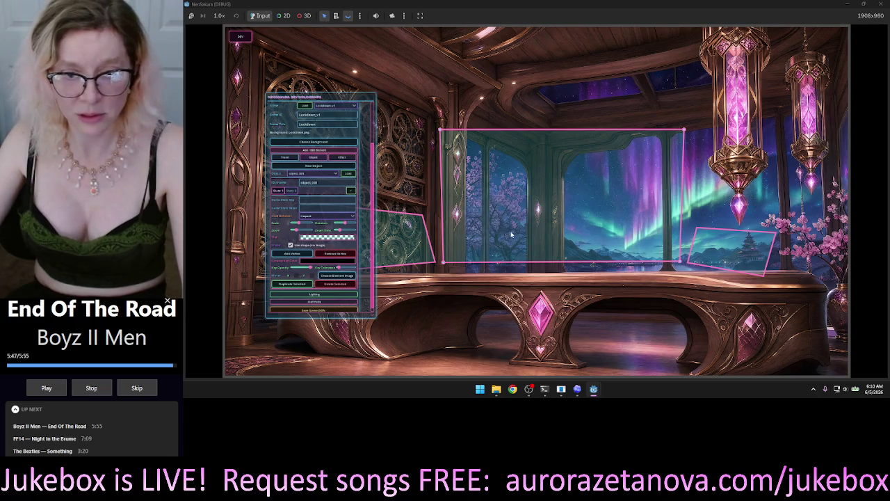
# Select the pink polygon and crystal objects, then pick object_007 from the list and load it
pyautogui.click(748, 257)
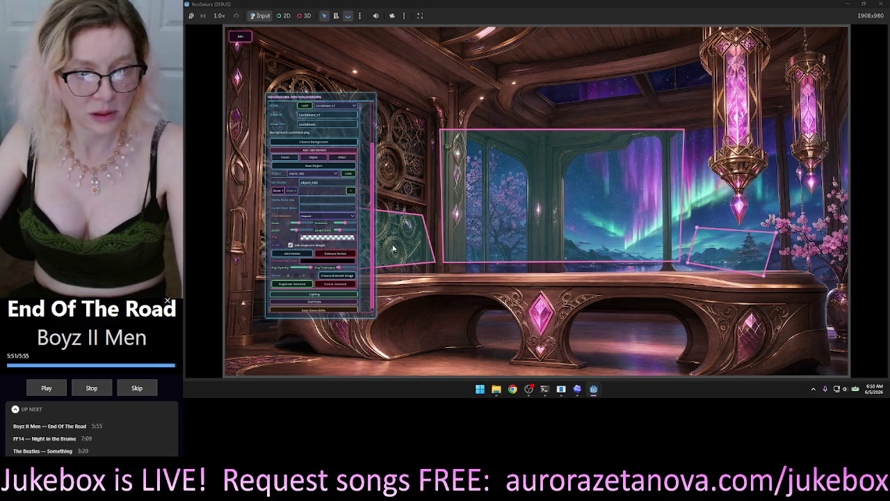
pyautogui.click(542, 310)
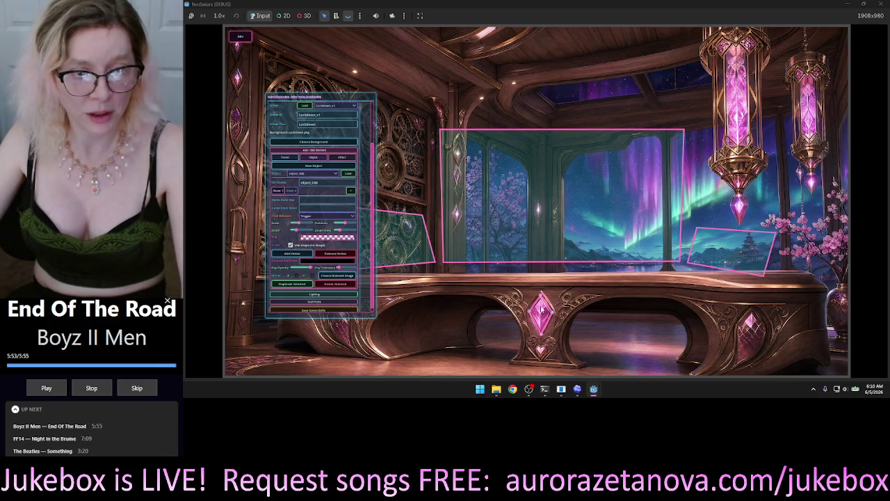
pyautogui.moveTo(360, 130); pyautogui.dragTo(354, 130)
pyautogui.click(324, 173)
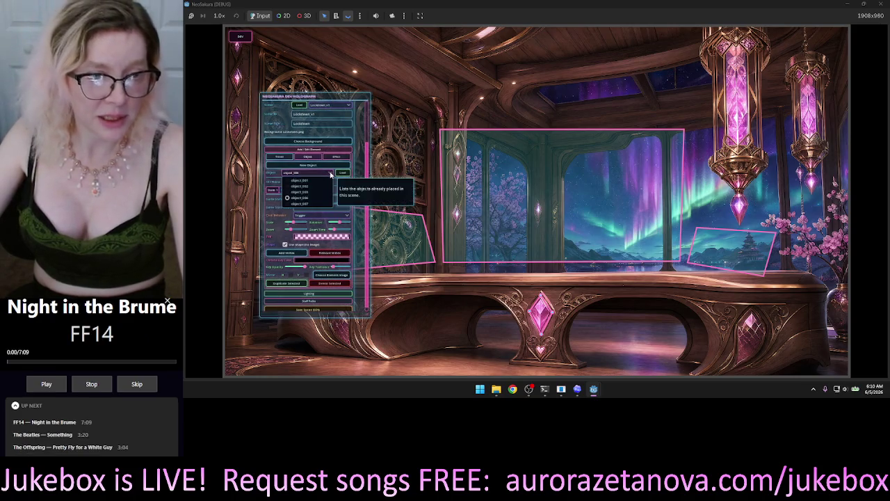
pyautogui.click(312, 203)
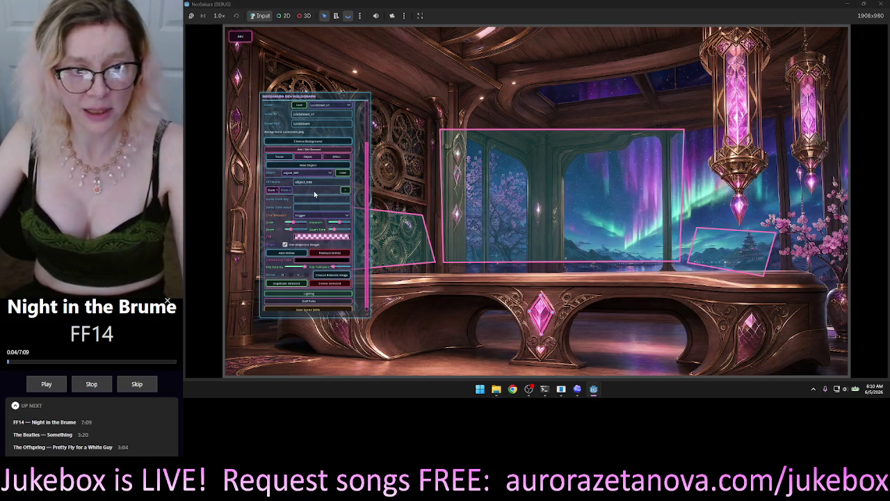
pyautogui.click(344, 174)
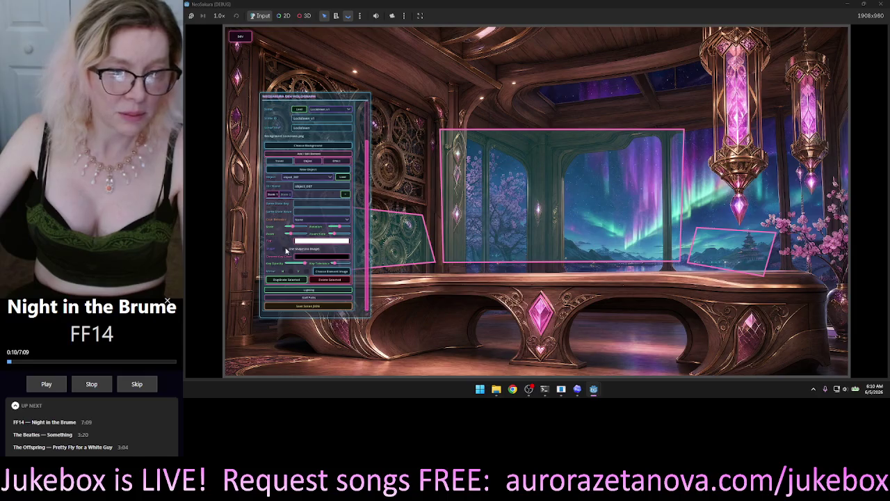
# Add a new object to the scene and select its white square
pyautogui.click(285, 252)
pyautogui.click(534, 198)
pyautogui.click(541, 203)
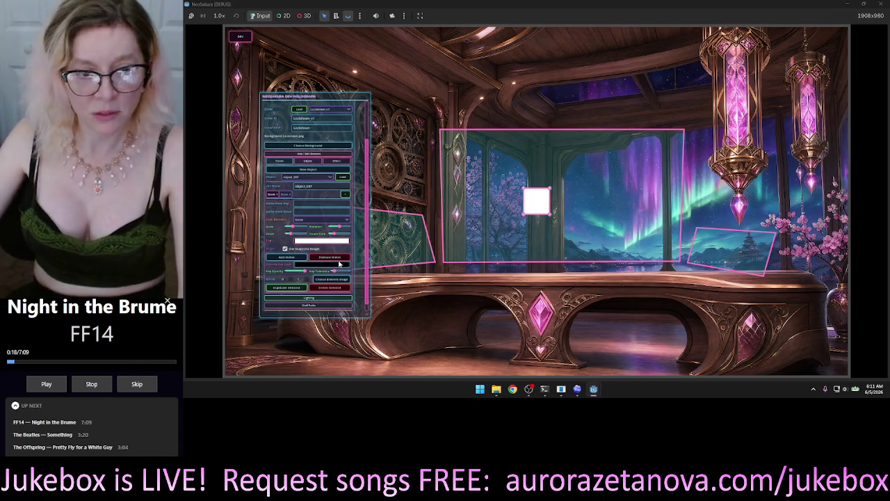
# Give the object a gear image from res://assets/UI and drag it onto the bench's middle
pyautogui.click(331, 279)
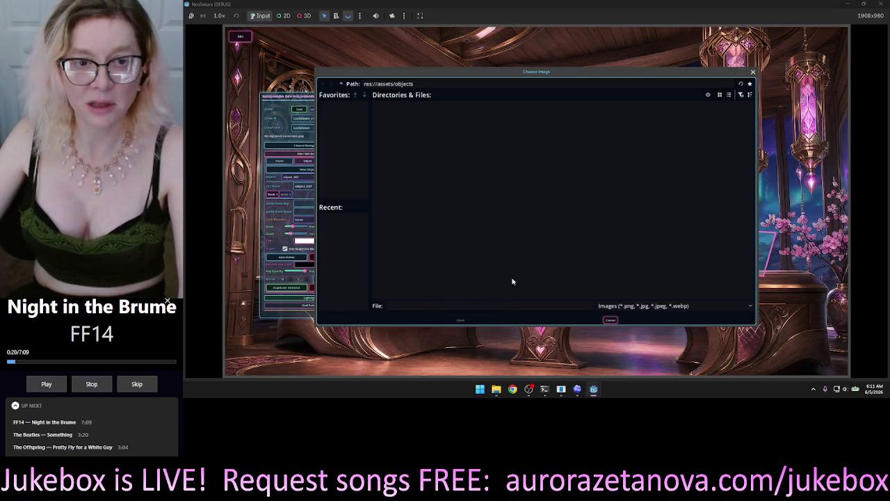
pyautogui.click(341, 84)
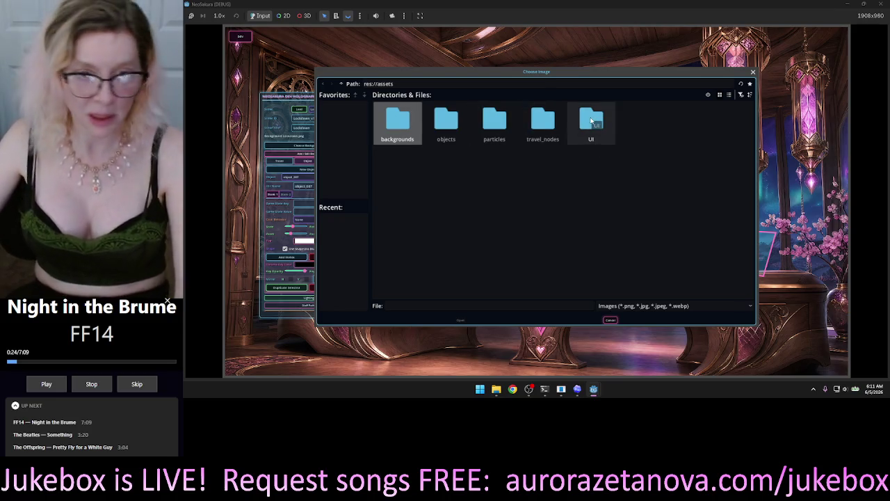
pyautogui.click(591, 121)
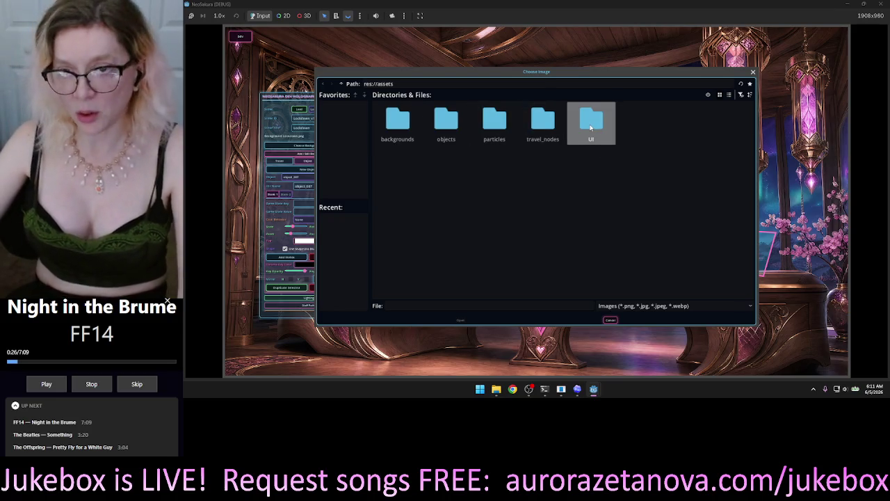
pyautogui.press('Escape')
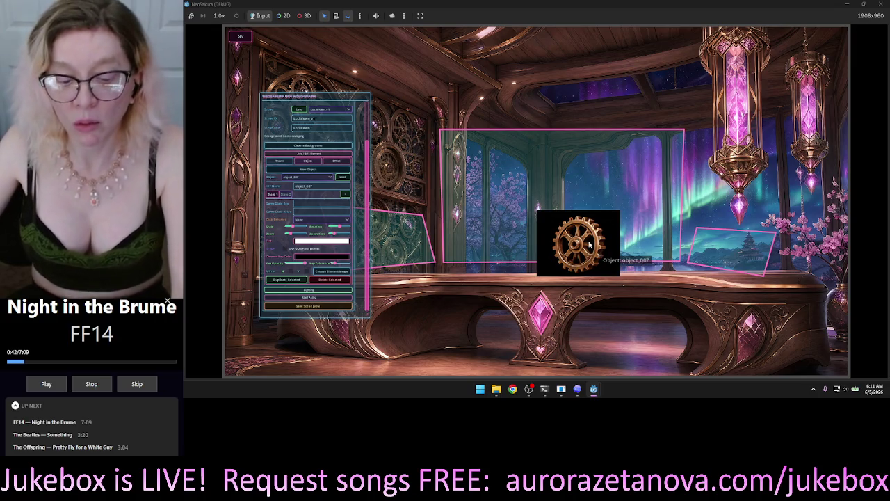
pyautogui.moveTo(592, 239); pyautogui.dragTo(551, 306)
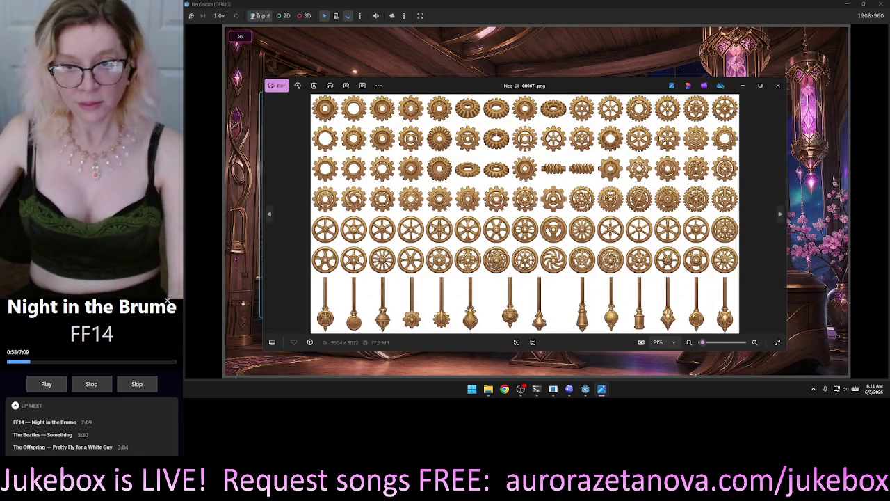
# Flip through the gear sheets, Lockdown room and desk images in Photos, then close the viewer
pyautogui.click(779, 215)
pyautogui.click(780, 216)
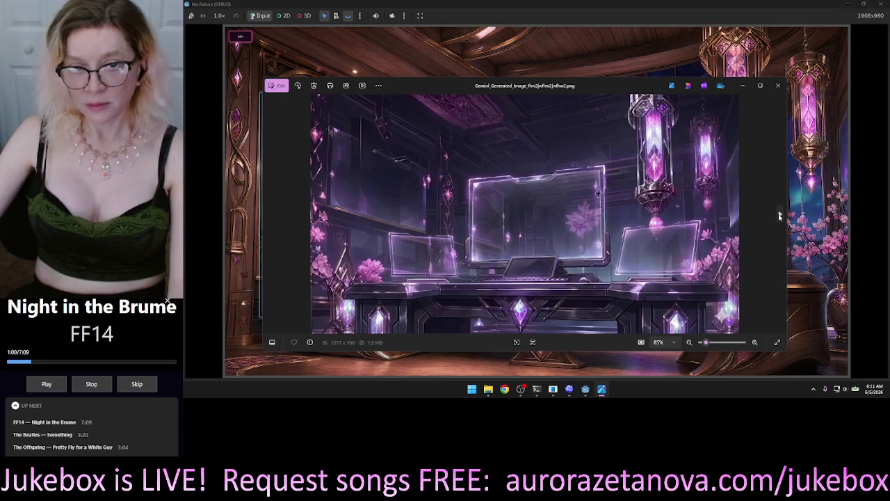
pyautogui.click(269, 214)
pyautogui.click(270, 214)
pyautogui.click(270, 214)
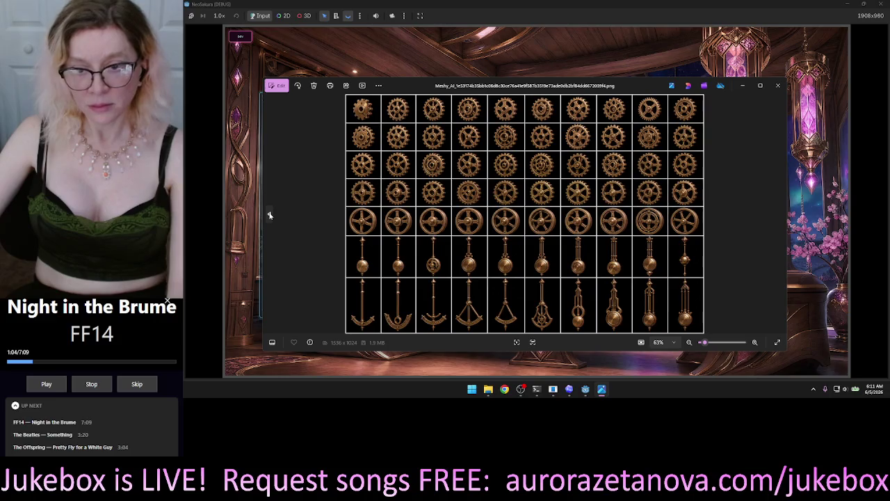
pyautogui.click(270, 216)
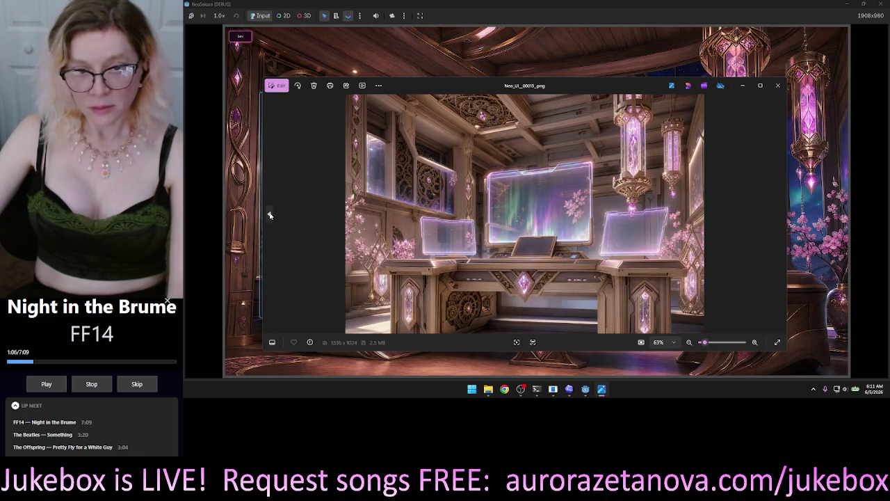
pyautogui.click(270, 215)
pyautogui.click(270, 215)
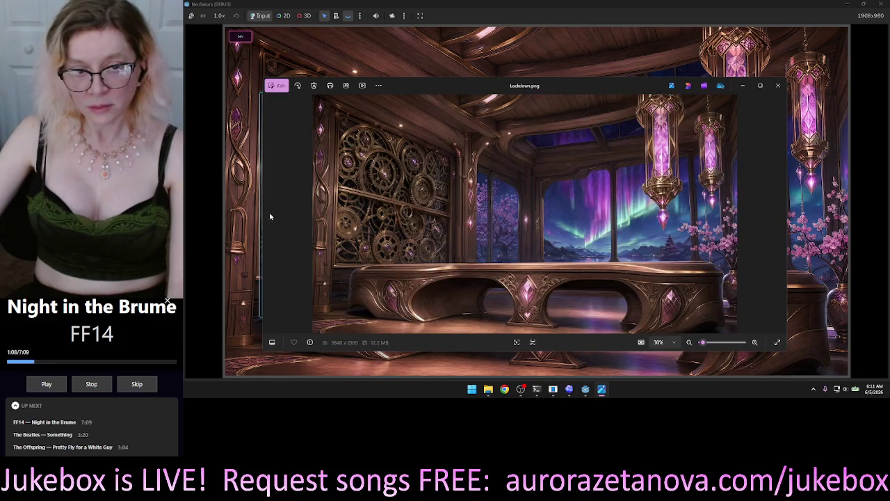
pyautogui.click(779, 215)
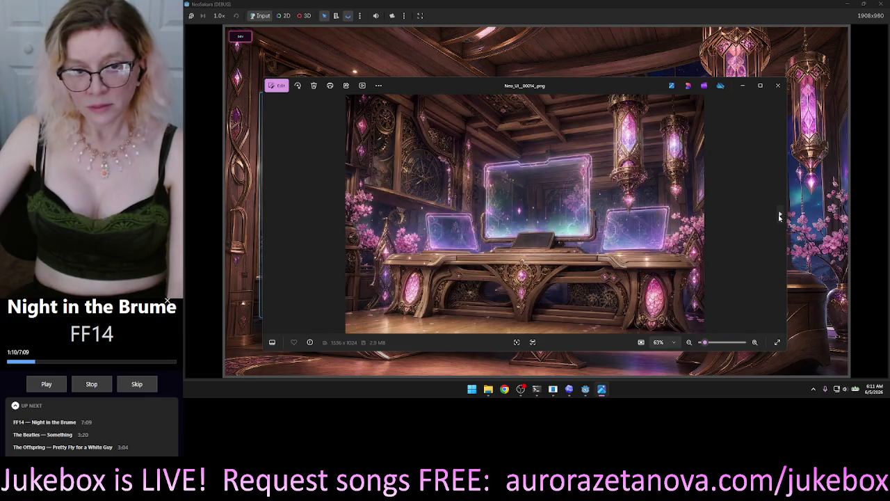
pyautogui.click(779, 216)
pyautogui.click(779, 215)
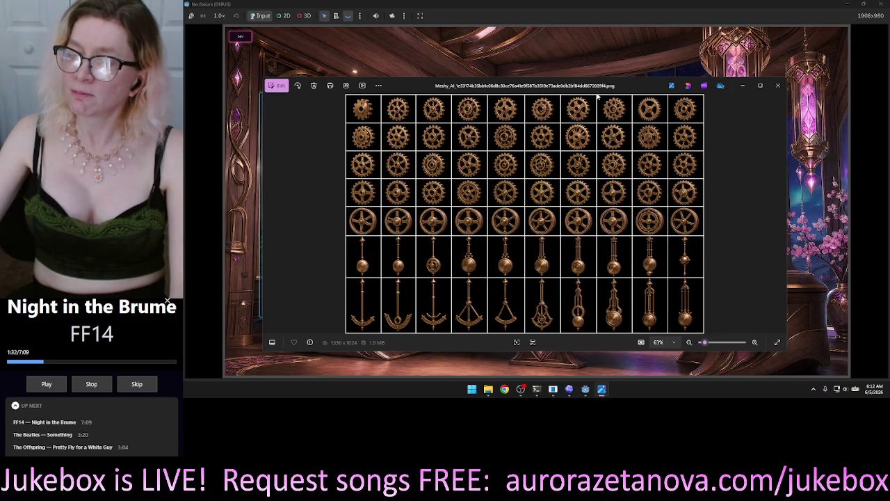
pyautogui.click(779, 86)
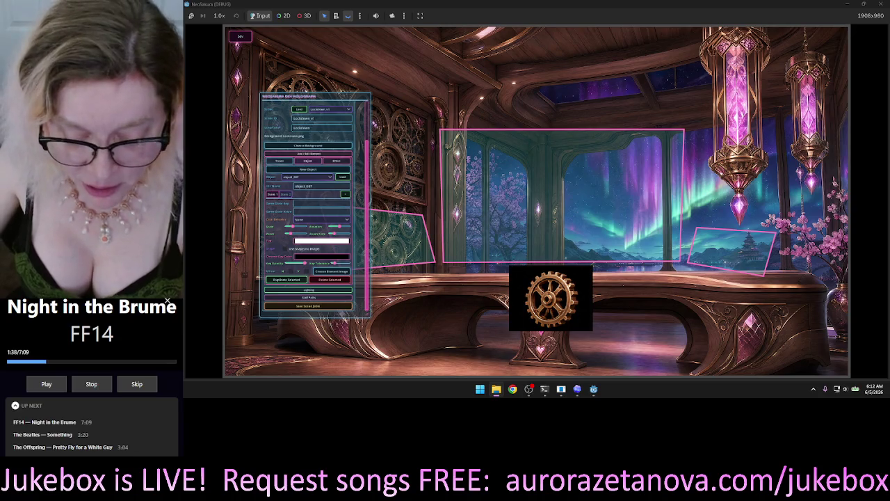
# Launch Chrome and choose the first profile in the 'Who's using Chrome?' picker
pyautogui.click(513, 388)
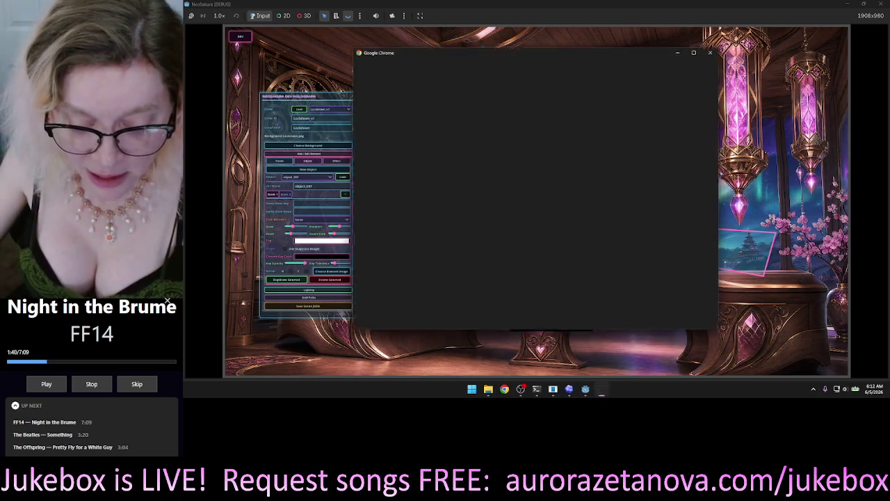
pyautogui.click(456, 181)
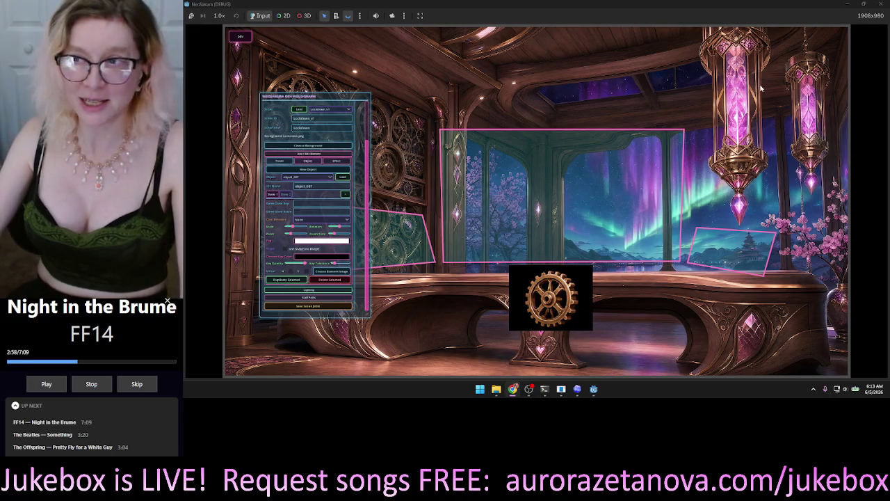
# Bring the NeoSakura window forward, then Alt+Tab through windows to the Comfy terminal
pyautogui.click(847, 10)
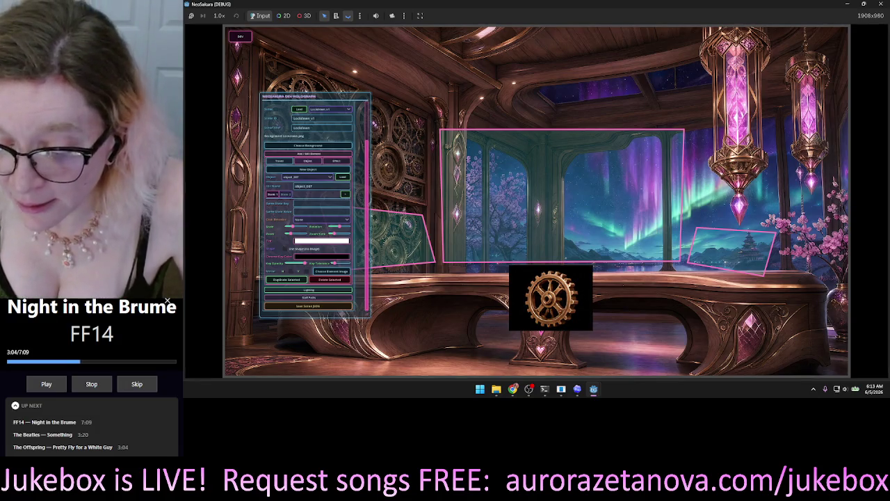
pyautogui.hotkey('alt', 'Tab')
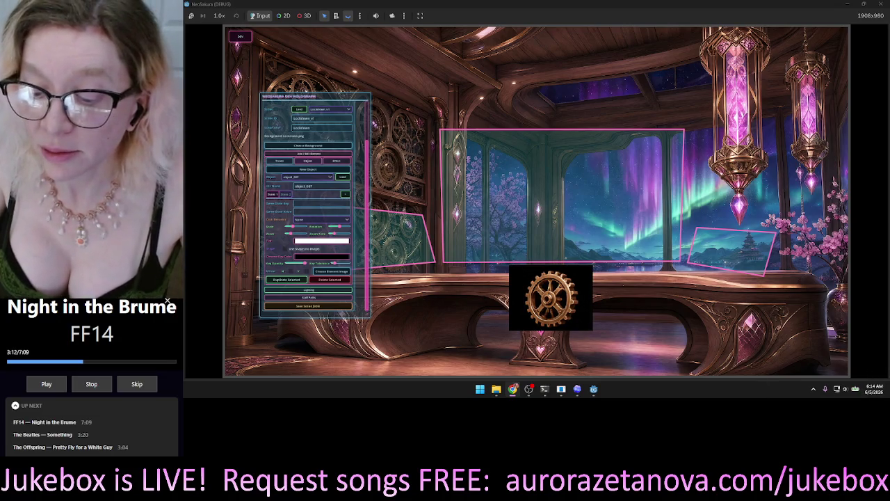
pyautogui.hotkey('alt', 'Tab')
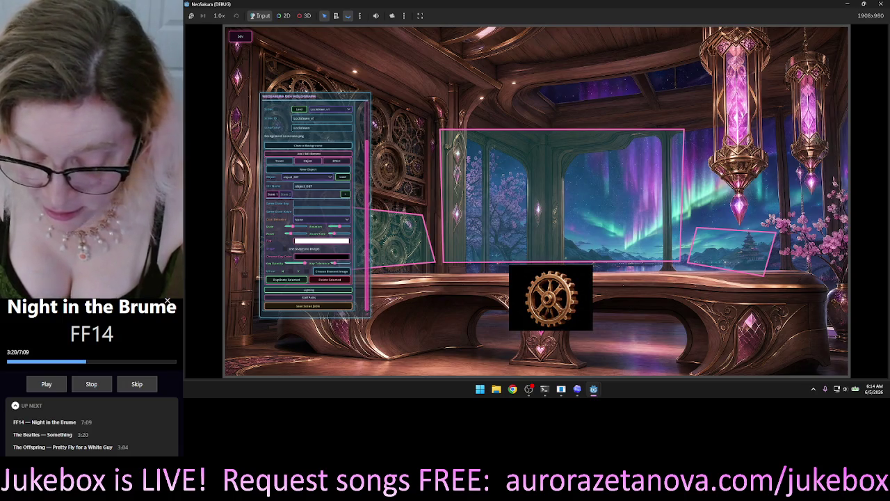
pyautogui.hotkey('alt', 'Tab')
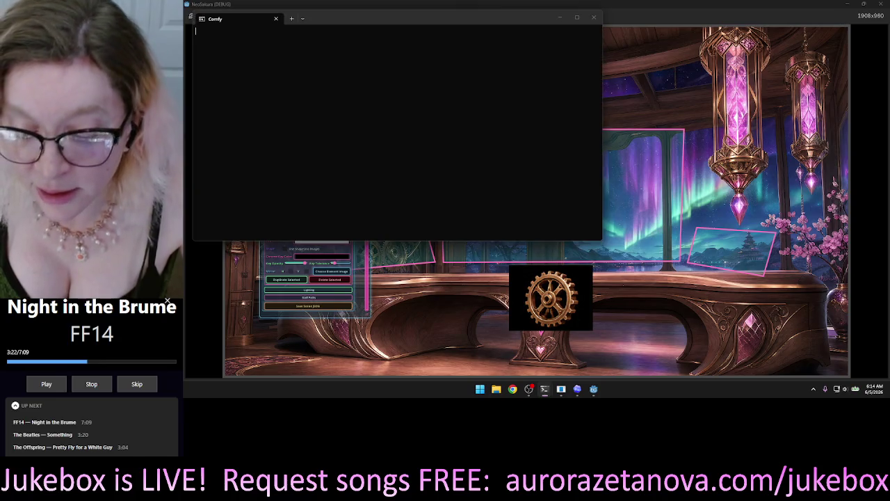
# Close the NeoSakura game, then move the Comfy terminal left and make it narrower
pyautogui.click(359, 309)
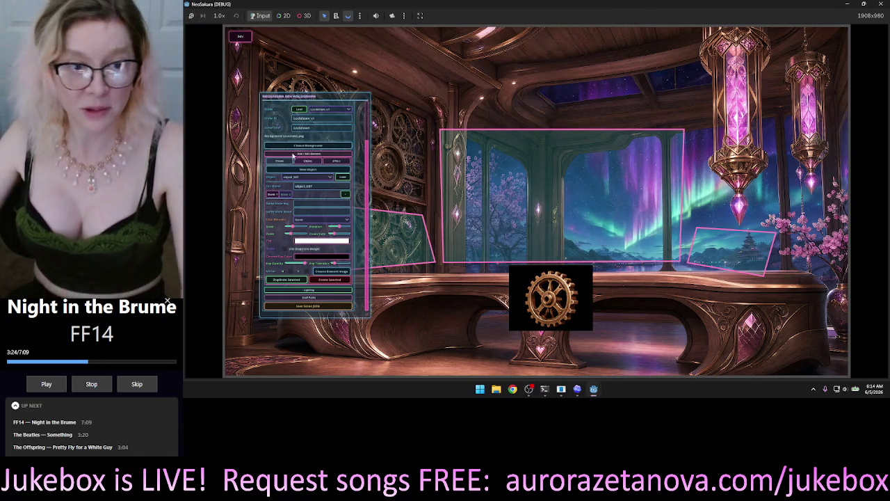
pyautogui.click(880, 4)
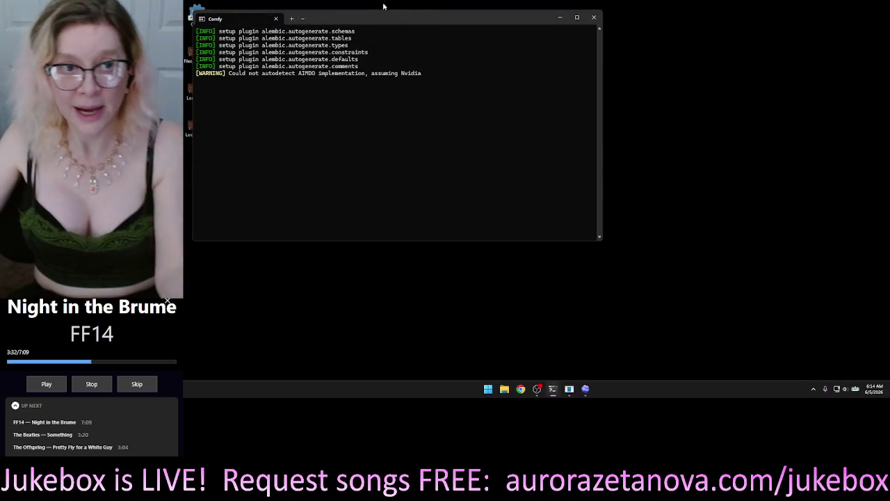
pyautogui.moveTo(383, 5)
pyautogui.mouseDown()
pyautogui.moveTo(429, 17)
pyautogui.moveTo(604, 8)
pyautogui.moveTo(595, 15)
pyautogui.mouseUp()
pyautogui.moveTo(811, 81); pyautogui.dragTo(577, 80)
pyautogui.moveTo(521, 20); pyautogui.dragTo(346, 36)
pyautogui.click(750, 226)
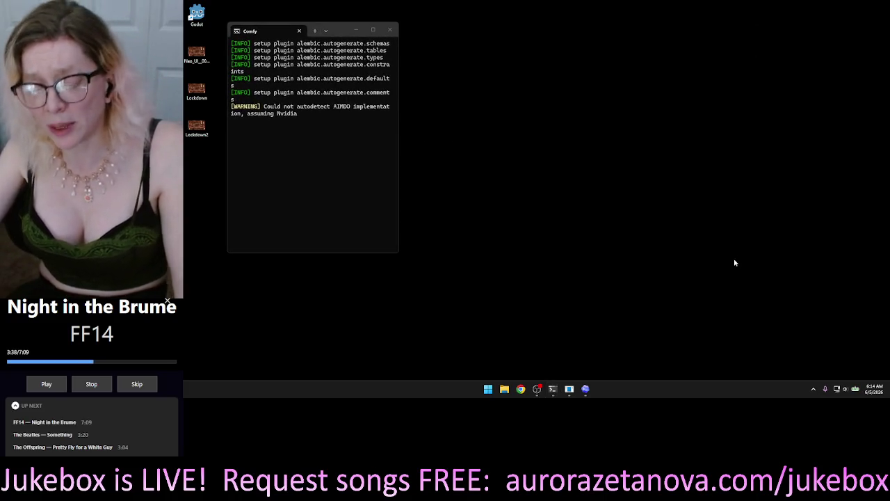
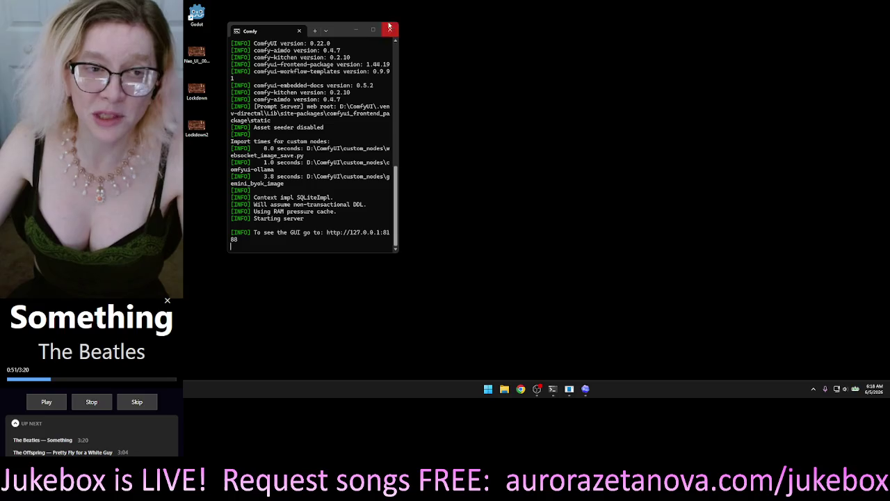
# Open the 127.0.0.1:8188 ComfyUI link from the server terminal in a maximized Chrome window
pyautogui.click(356, 31)
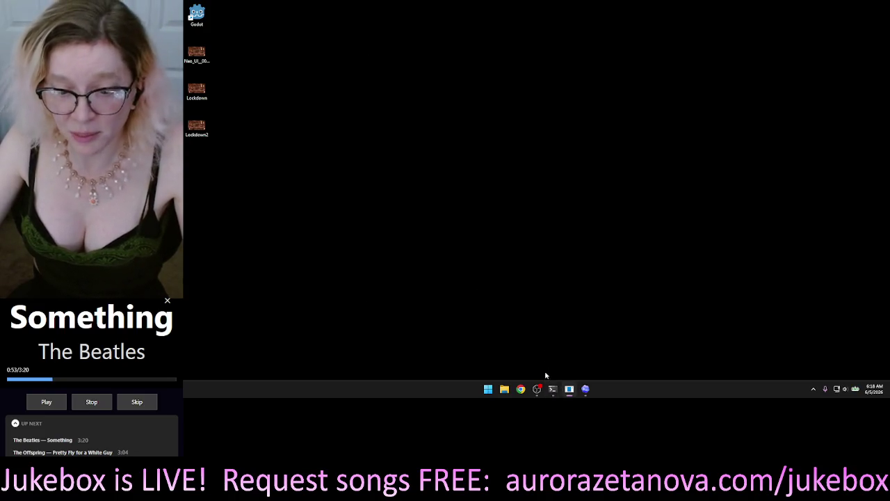
pyautogui.click(555, 346)
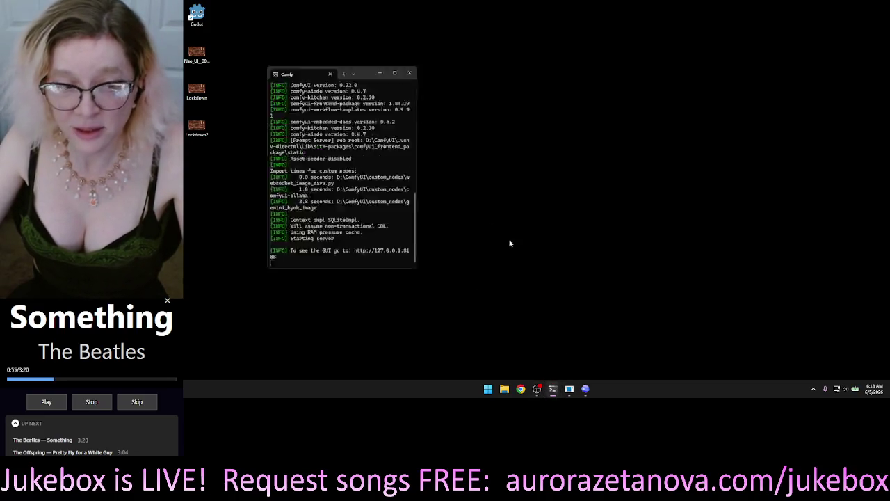
pyautogui.keyDown('ctrl'); pyautogui.click(358, 235); pyautogui.keyUp('ctrl')
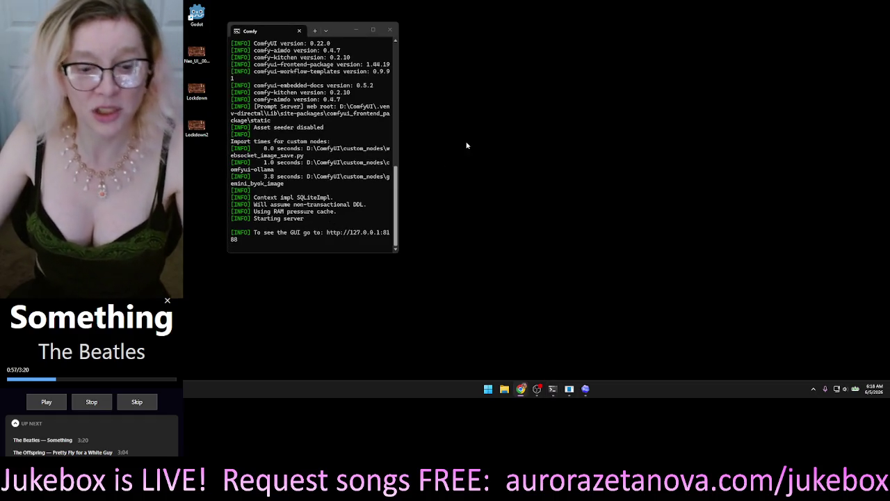
pyautogui.moveTo(675, 185); pyautogui.dragTo(675, 4)
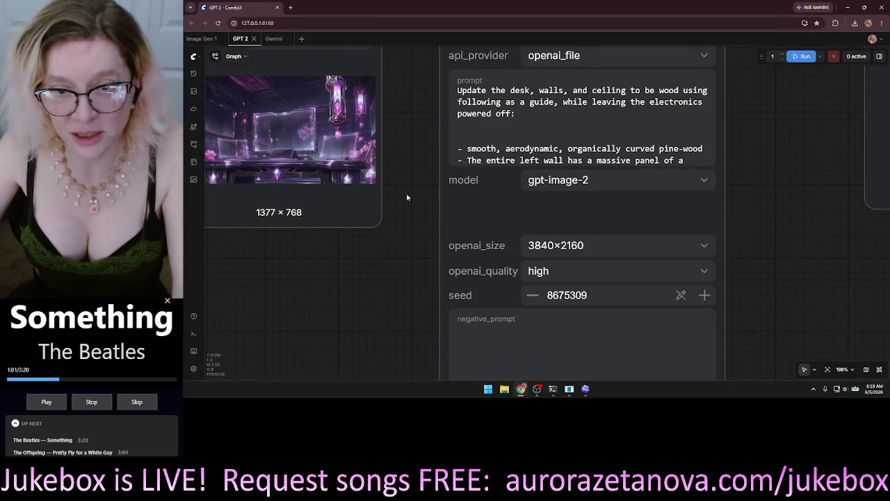
# Paste the cogs, flywheels and pendulums sprite-sheet text into the Image Generate negative_prompt
pyautogui.scroll(-6, 409, 208)
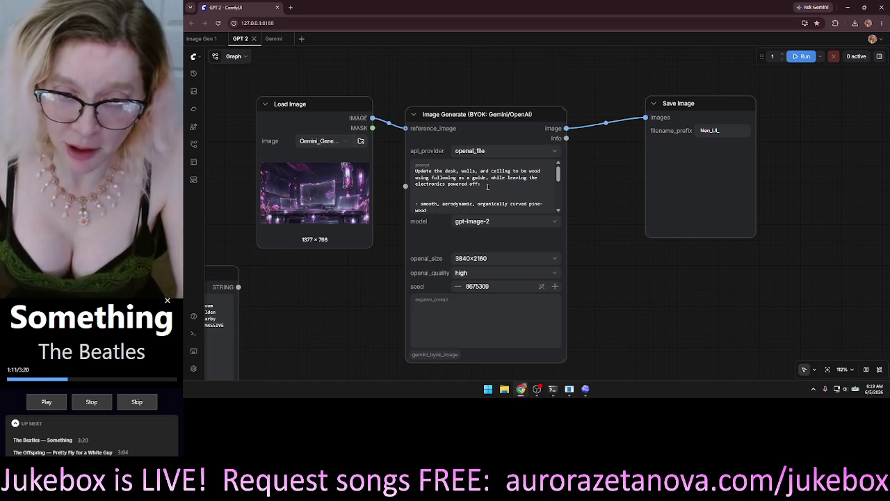
pyautogui.click(478, 319)
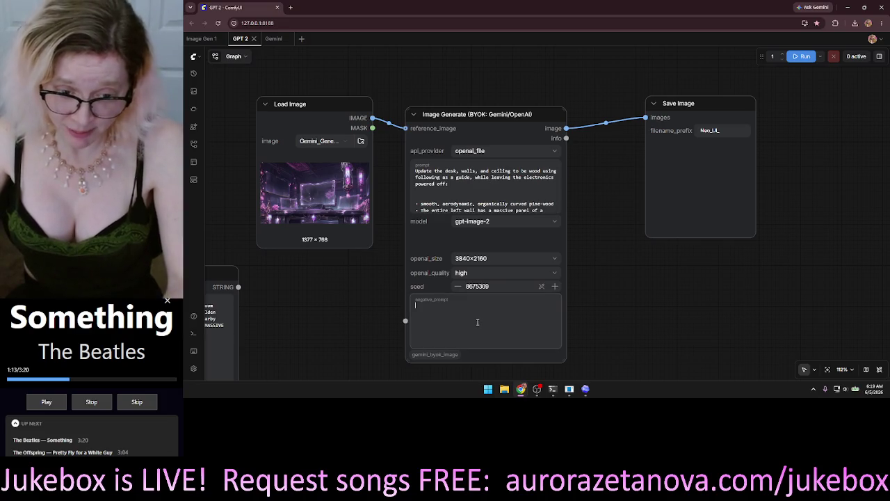
pyautogui.hotkey('ctrl', 'v')
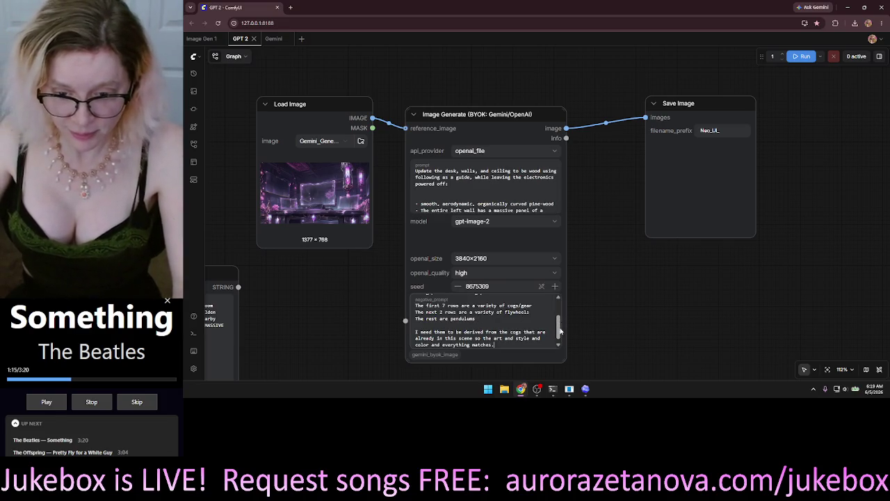
pyautogui.scroll(-1, 560, 339)
pyautogui.moveTo(560, 346)
pyautogui.mouseDown()
pyautogui.moveTo(560, 298)
pyautogui.moveTo(569, 341)
pyautogui.mouseUp()
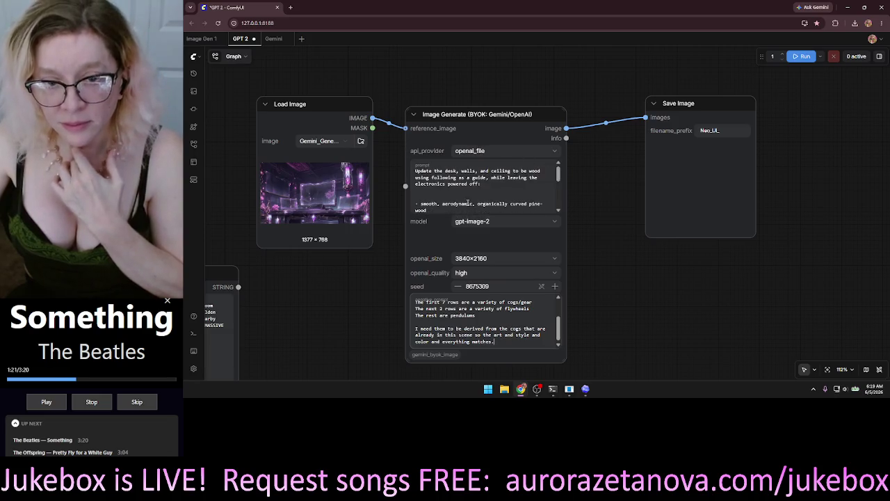
# Load the 3840×2160 Lockdown steampunk room picture into the Load Image node, replacing the Gemini render
pyautogui.click(361, 142)
pyautogui.click(343, 129)
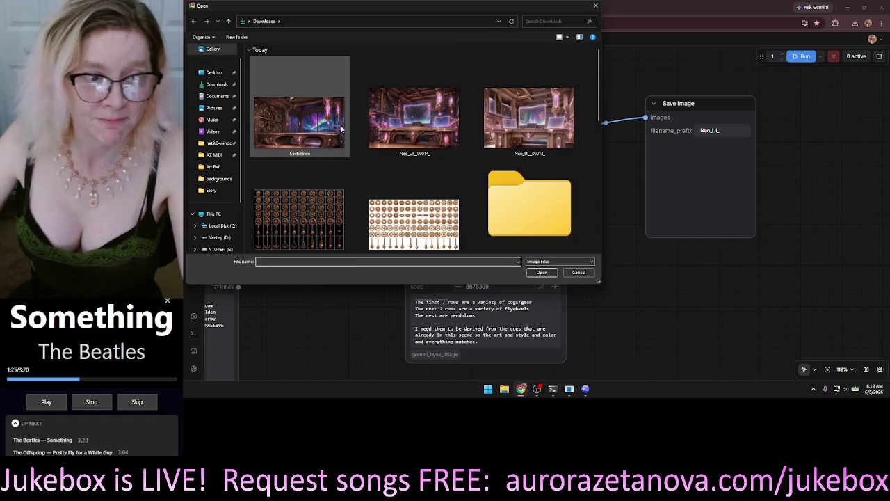
pyautogui.doubleClick(307, 126)
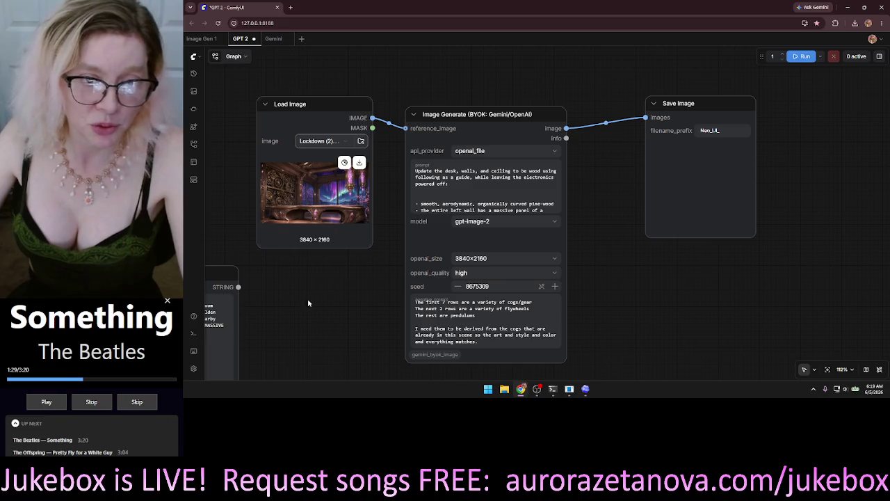
pyautogui.click(496, 328)
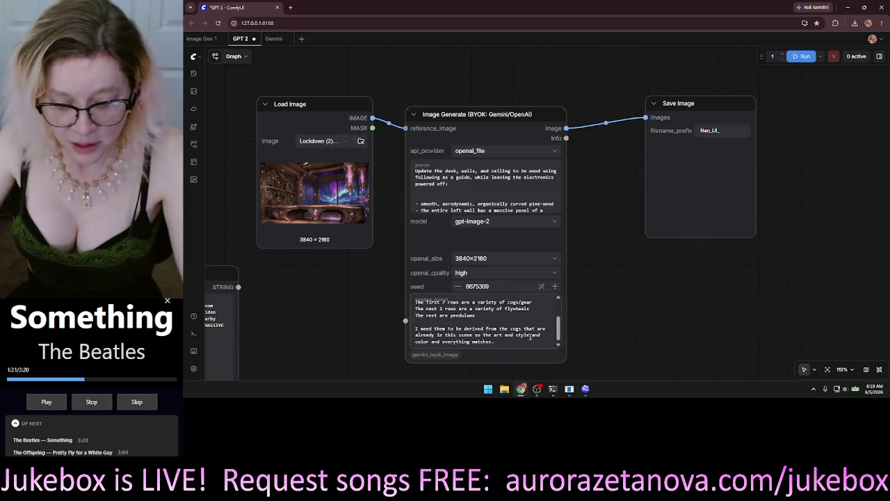
# Empty the negative_prompt and paste the sprite-sheet request over the wood-room main prompt
pyautogui.hotkey('ctrl', 'a')
pyautogui.hotkey('ctrl', 'c')
pyautogui.press('BackSpace')
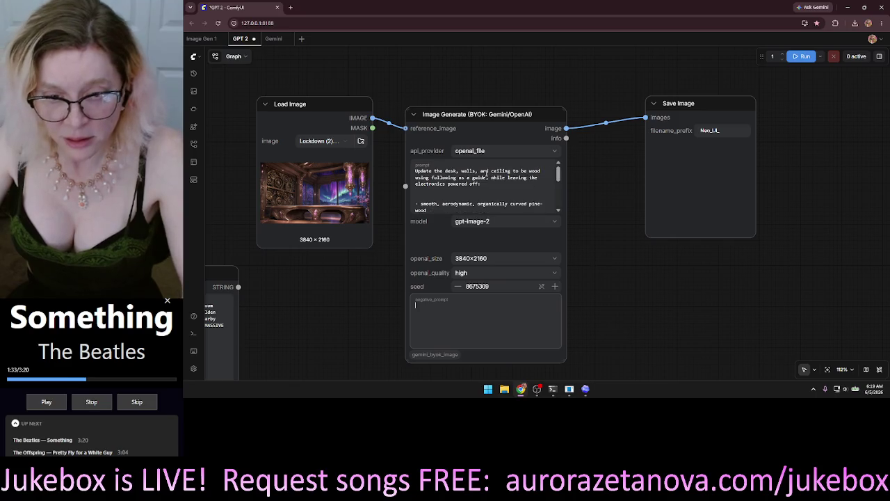
pyautogui.click(517, 201)
pyautogui.hotkey('ctrl', 'a')
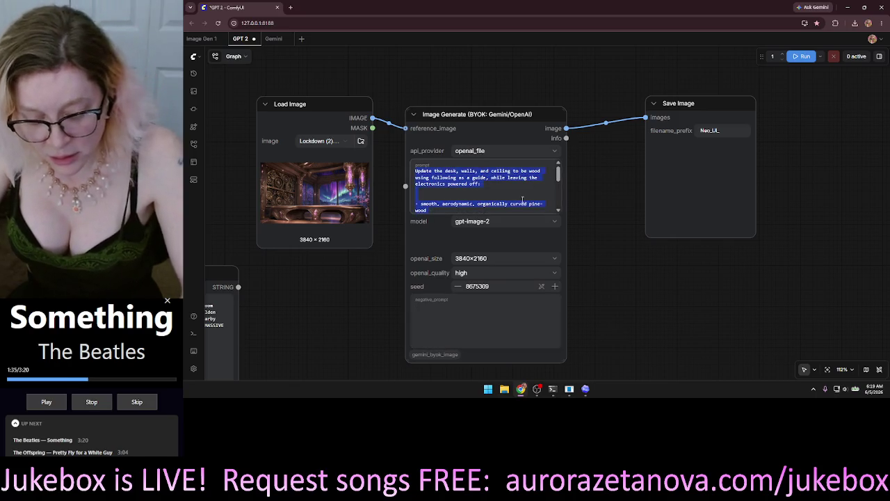
pyautogui.hotkey('ctrl', 'v')
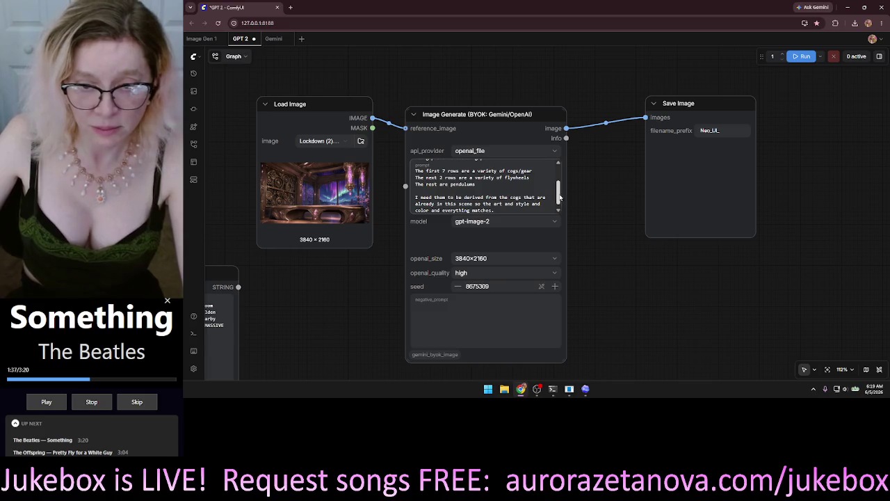
# Zoom and pan the graph to reveal the node titles, and move Calculator off the prompt
pyautogui.scroll(-1, 563, 200)
pyautogui.scroll(5, 564, 206)
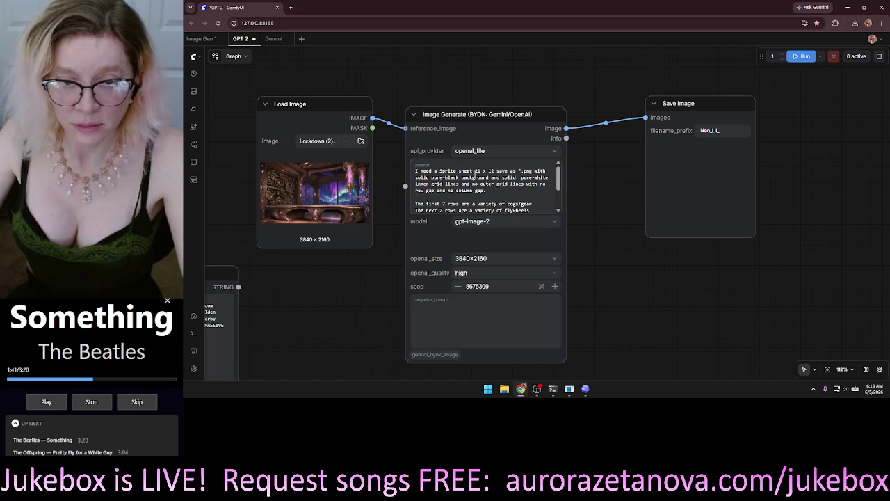
pyautogui.scroll(2, 643, 292)
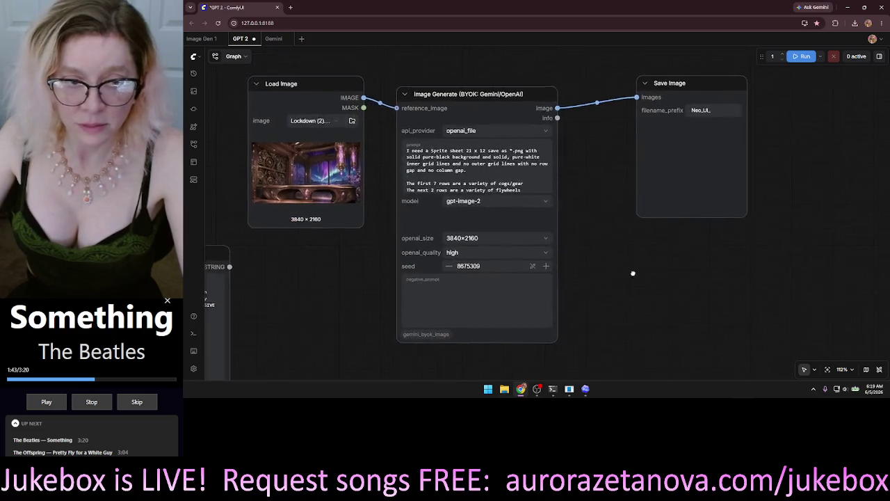
pyautogui.scroll(2, 648, 287)
pyautogui.moveTo(647, 287)
pyautogui.mouseDown()
pyautogui.moveTo(769, 269)
pyautogui.moveTo(826, 288)
pyautogui.mouseUp()
pyautogui.scroll(-6, 800, 286)
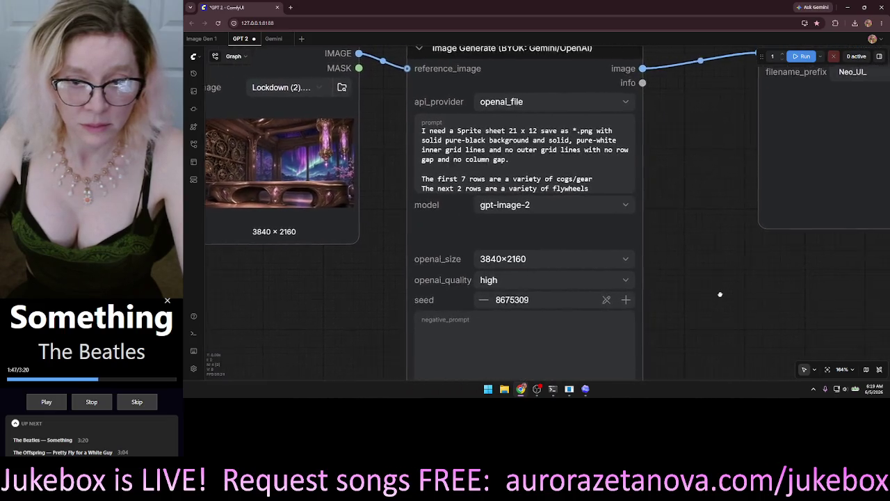
pyautogui.scroll(3, 687, 218)
pyautogui.moveTo(688, 217); pyautogui.dragTo(682, 223)
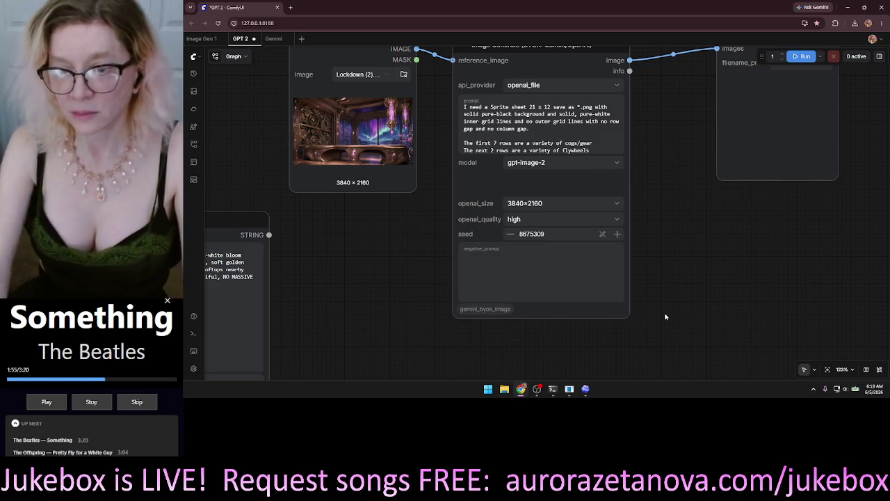
pyautogui.moveTo(720, 217); pyautogui.dragTo(713, 250)
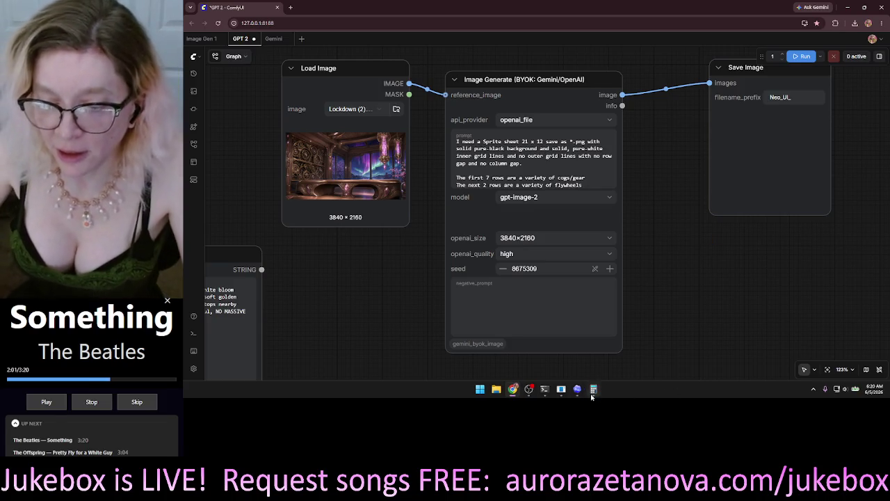
pyautogui.moveTo(455, 44); pyautogui.dragTo(713, 99)
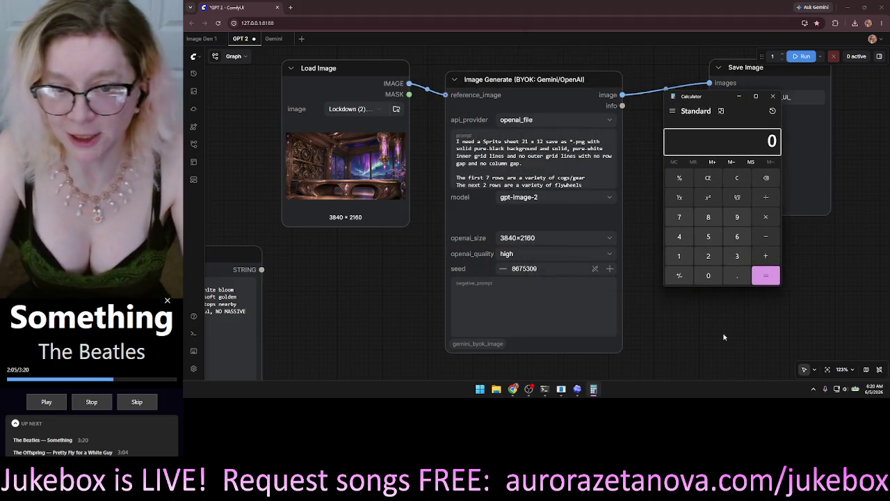
# Compute 3840 ÷ 256 in Calculator and change the prompt's 21 columns to 15
pyautogui.write('3840')
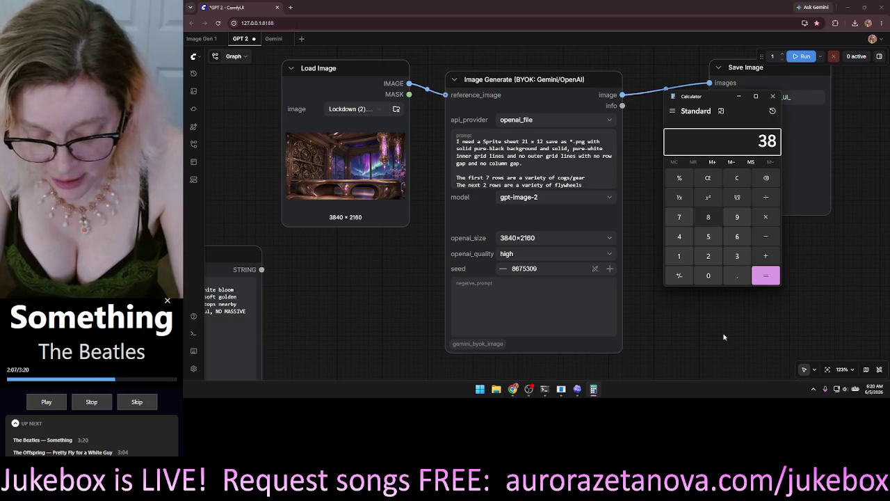
pyautogui.press('/')
pyautogui.write('256')
pyautogui.press('Return')
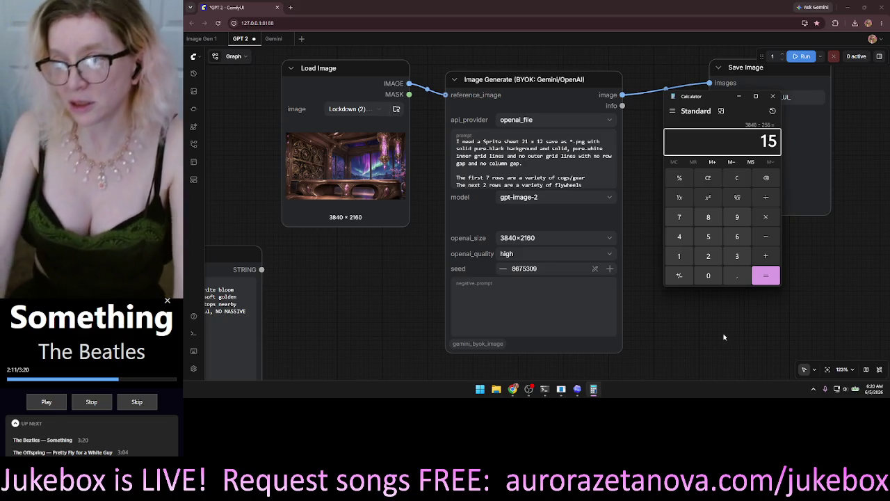
pyautogui.click(524, 142)
pyautogui.doubleClick(525, 142)
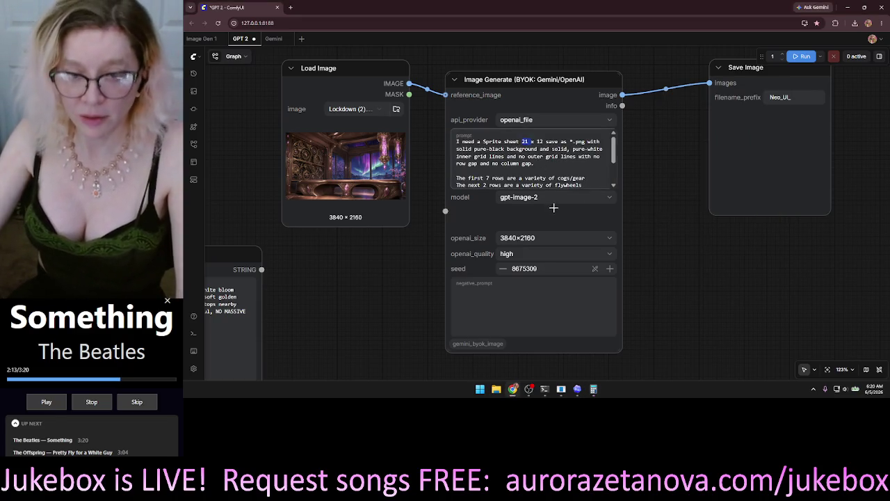
pyautogui.write('15')
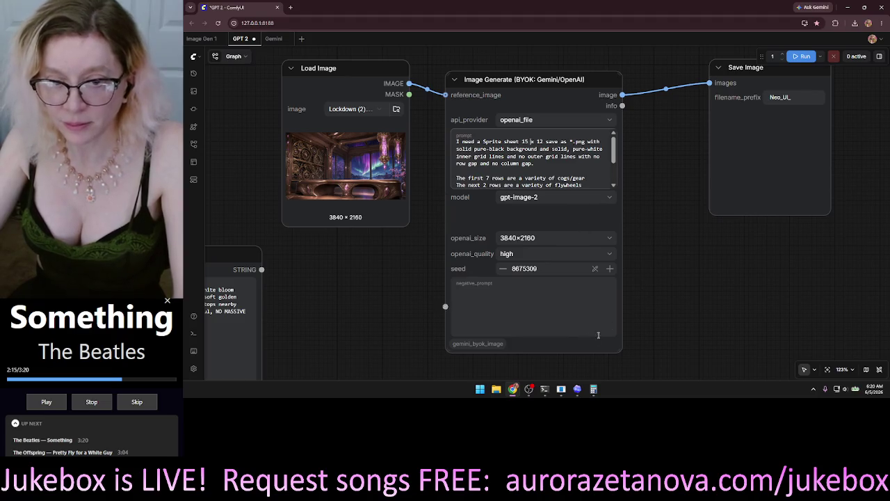
# Compute 2160 ÷ 256 = 8.4375 and change the prompt's 12 rows to 8, giving 15 x 8
pyautogui.click(593, 388)
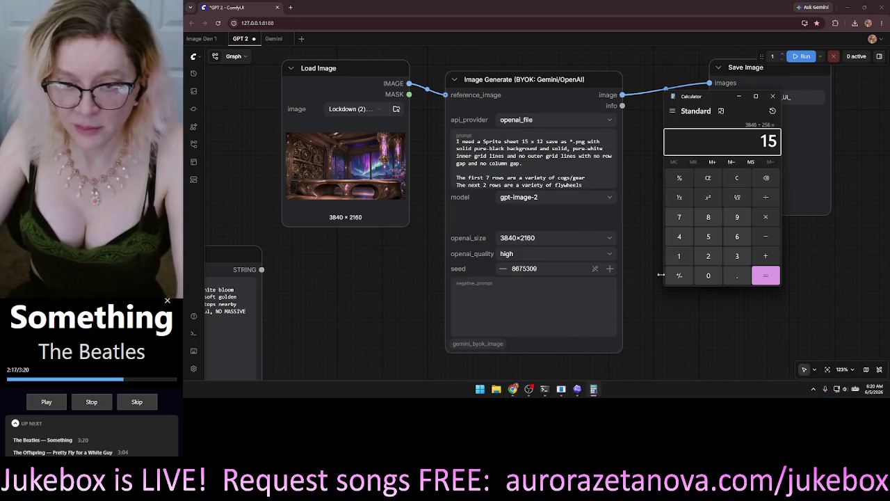
pyautogui.click(736, 178)
pyautogui.write('2160')
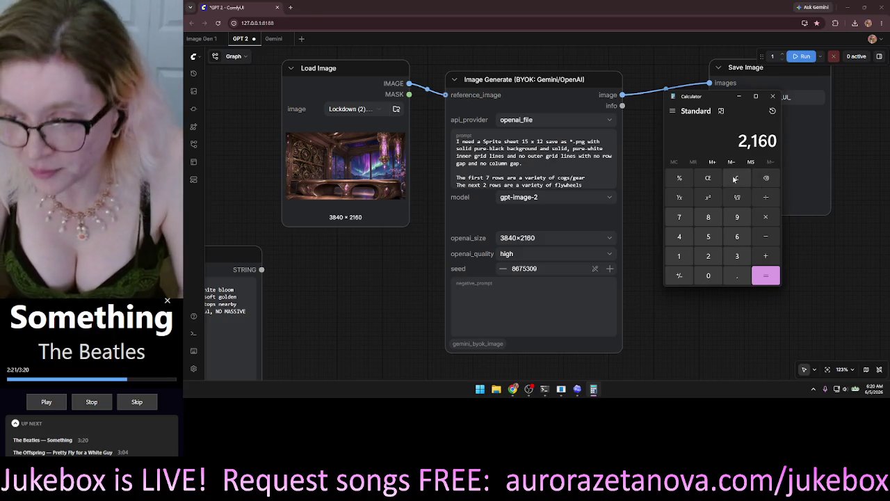
pyautogui.press('/')
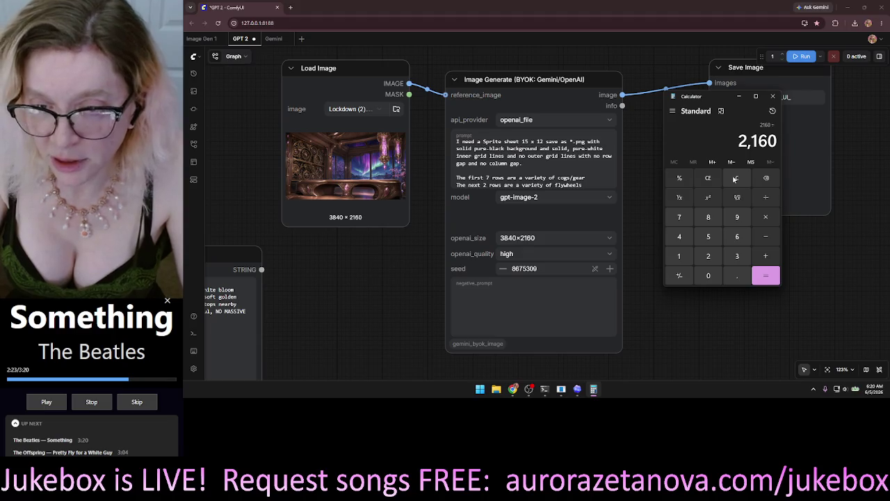
pyautogui.write('256')
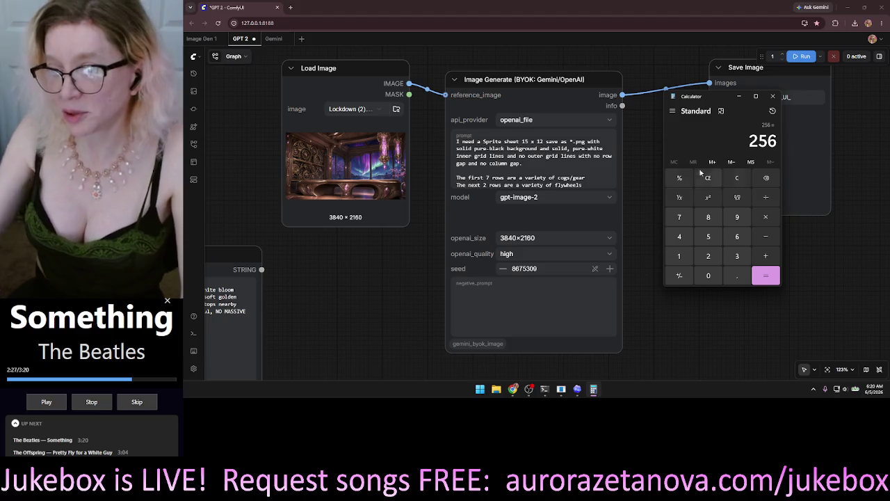
pyautogui.click(709, 182)
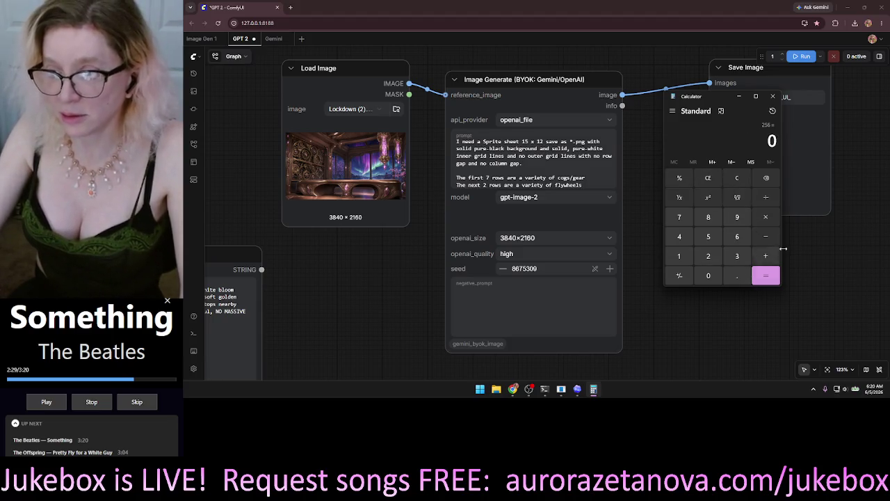
pyautogui.click(740, 177)
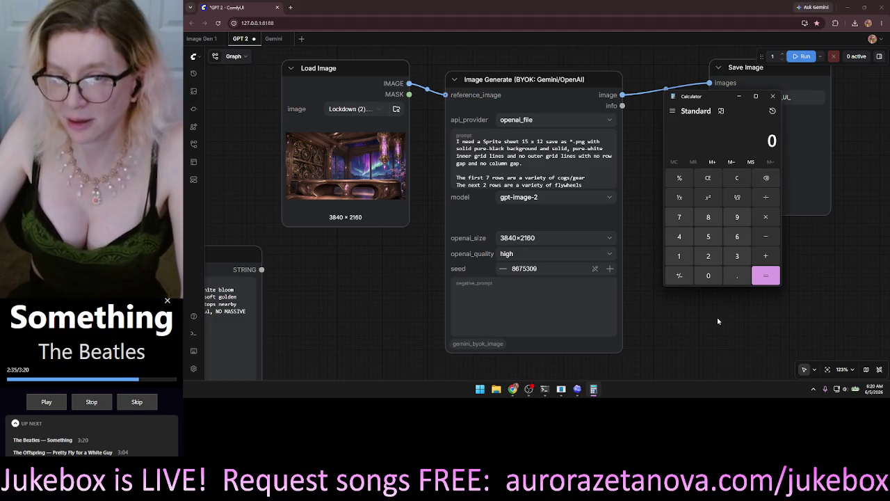
pyautogui.write('2160')
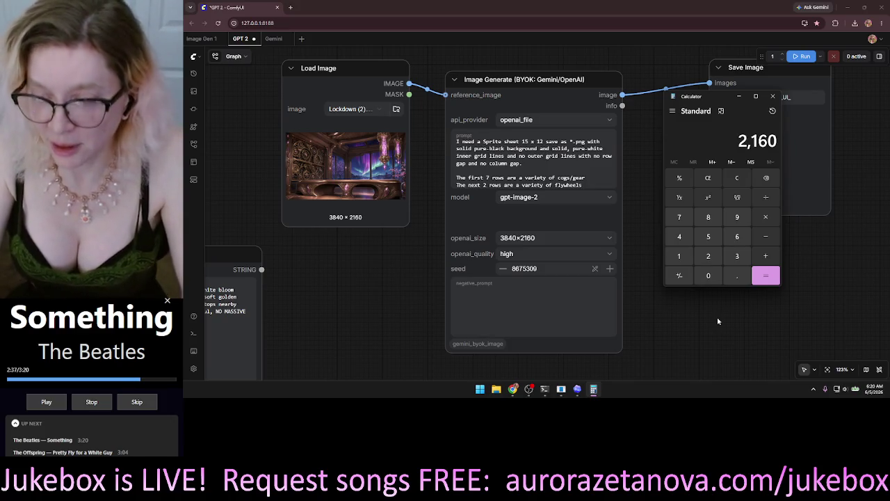
pyautogui.write('/256')
pyautogui.press('Return')
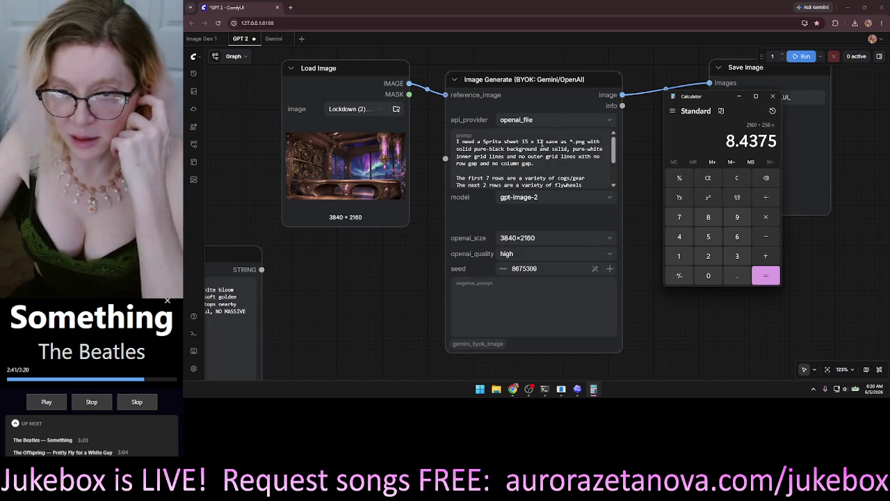
pyautogui.doubleClick(540, 141)
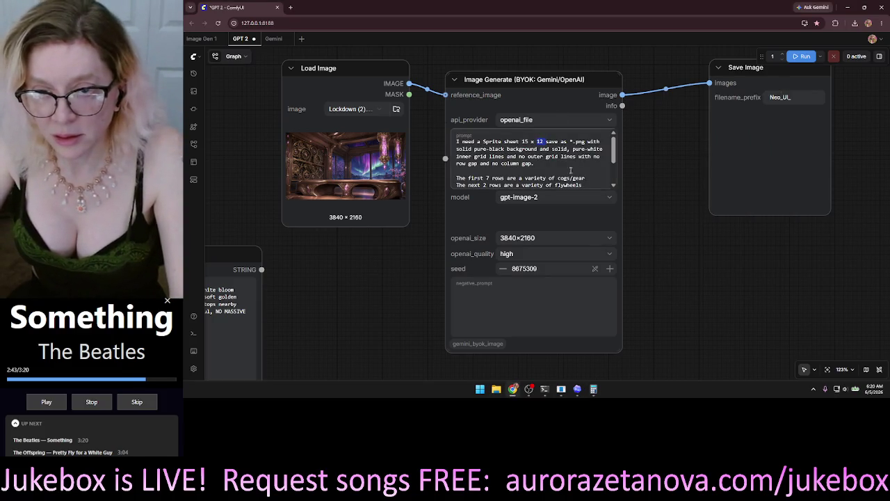
pyautogui.write('8')
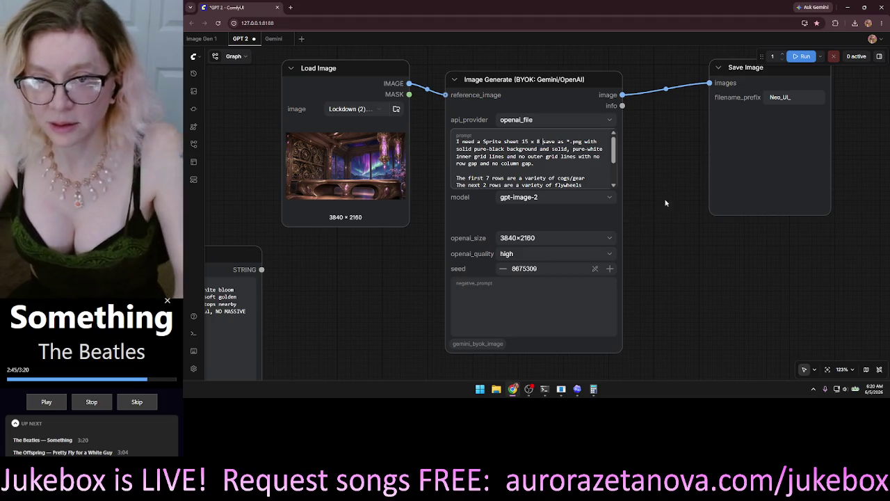
# Delete the 'save as *.png' wording from the prompt and start the generation run
pyautogui.scroll(-1, 613, 158)
pyautogui.scroll(1, 613, 158)
pyautogui.moveTo(542, 142); pyautogui.dragTo(586, 142)
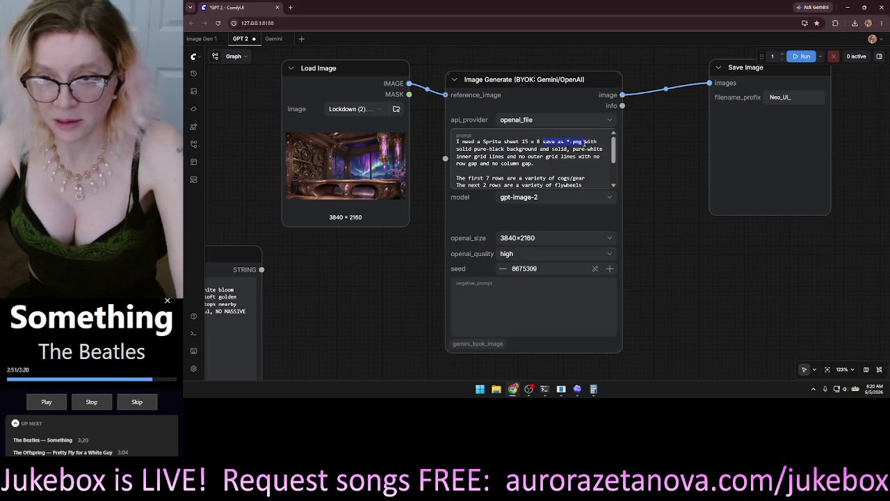
pyautogui.press('BackSpace')
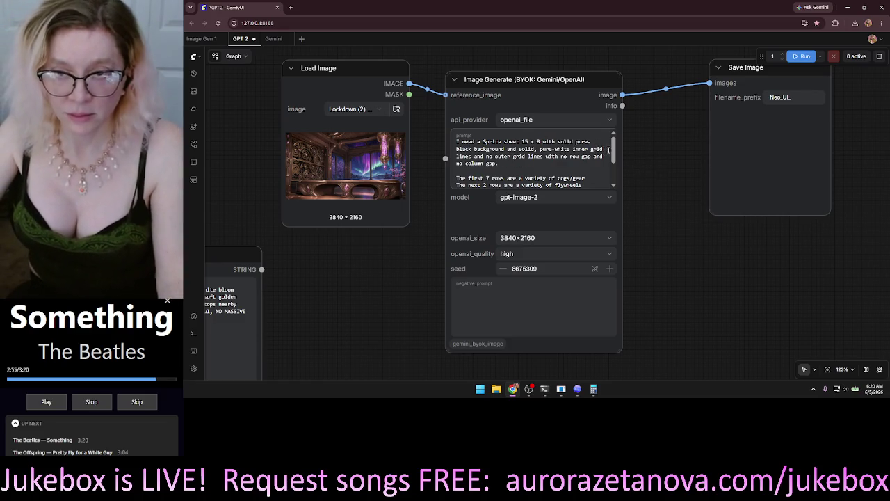
pyautogui.moveTo(613, 150); pyautogui.dragTo(613, 171)
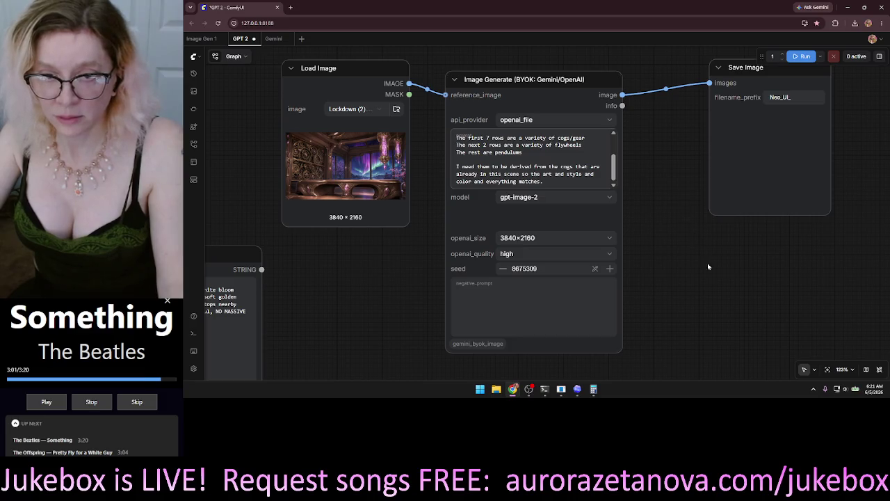
pyautogui.scroll(-2, 782, 262)
pyautogui.hscroll(2, 782, 262)
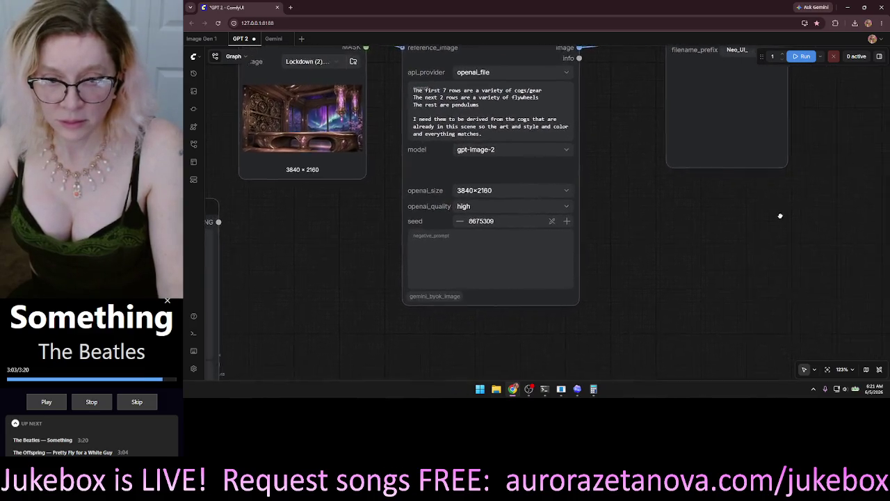
pyautogui.scroll(3, 758, 228)
pyautogui.hscroll(3, 758, 228)
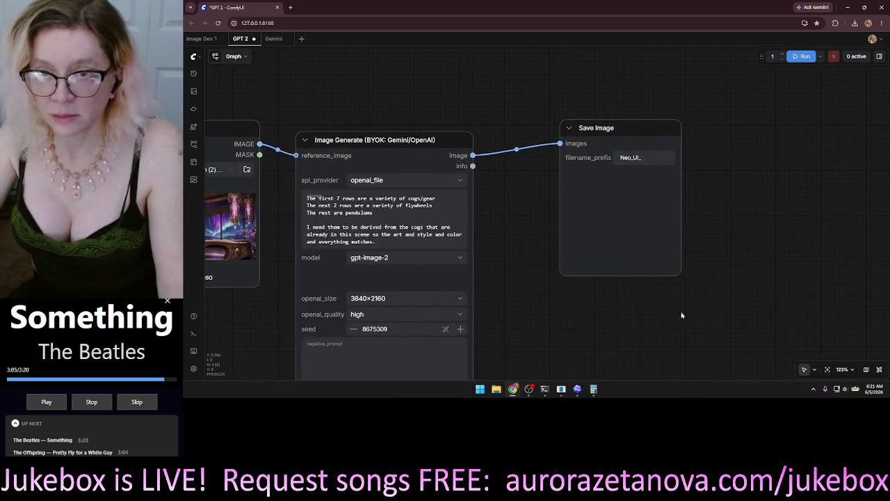
pyautogui.click(802, 57)
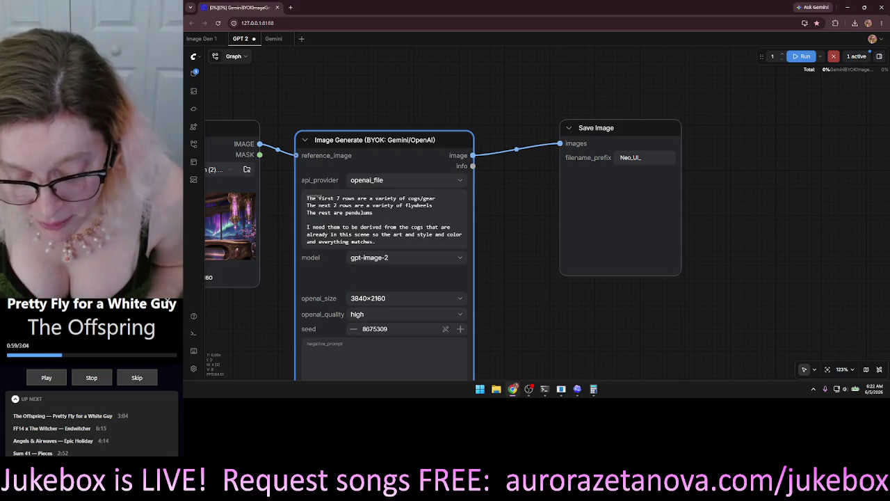
# Wait for the job to finish, then pan to the Save Image node's 3840×2160 cog sprite sheet
pyautogui.hotkey('alt', 'Tab')
pyautogui.hotkey('alt', 'Tab')
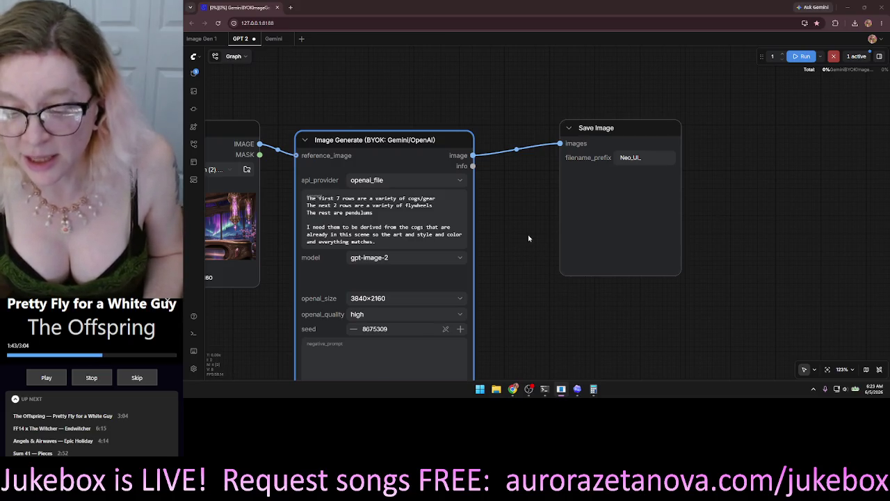
pyautogui.moveTo(538, 224)
pyautogui.mouseDown()
pyautogui.moveTo(579, 224)
pyautogui.moveTo(734, 177)
pyautogui.moveTo(730, 149)
pyautogui.moveTo(581, 148)
pyautogui.moveTo(482, 210)
pyautogui.mouseUp()
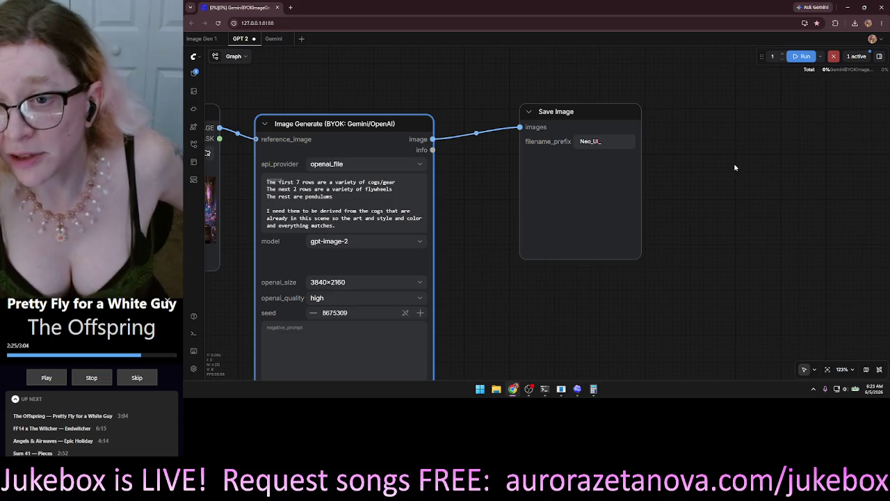
pyautogui.moveTo(723, 157); pyautogui.dragTo(675, 156)
pyautogui.scroll(5, 675, 156)
pyautogui.moveTo(618, 153)
pyautogui.mouseDown()
pyautogui.moveTo(668, 139)
pyautogui.moveTo(714, 160)
pyautogui.mouseUp()
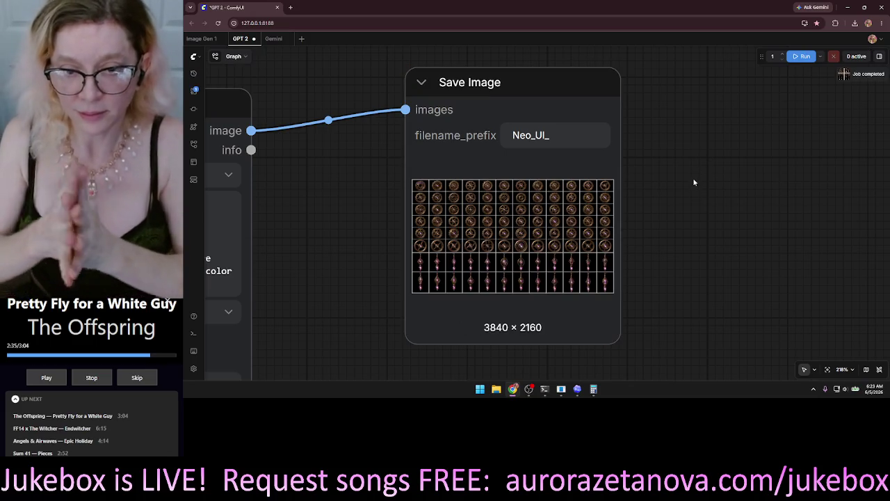
pyautogui.scroll(10, 505, 253)
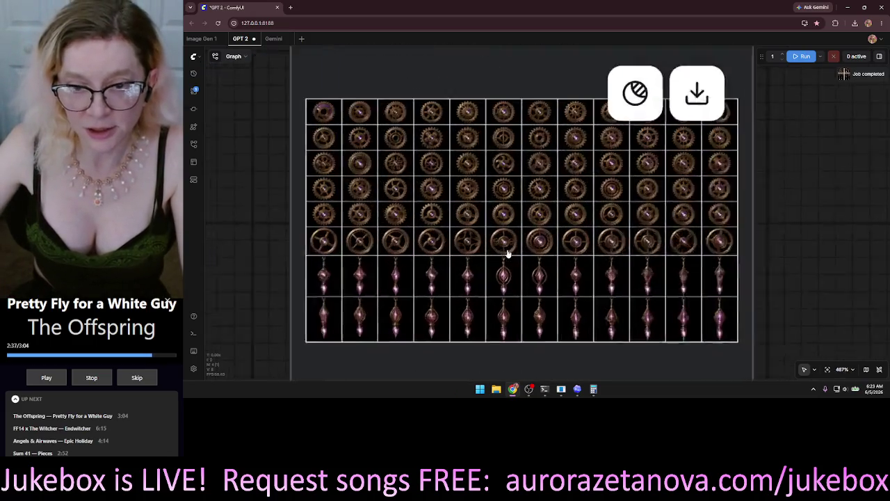
pyautogui.scroll(3, 571, 292)
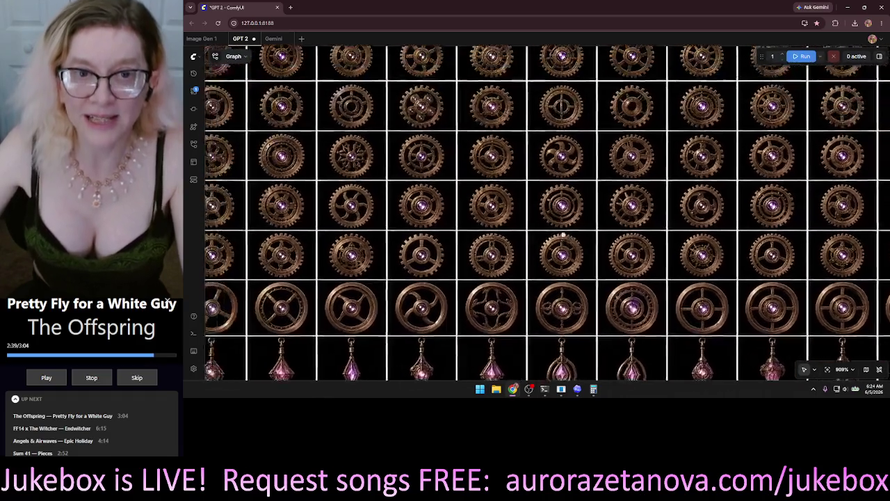
pyautogui.scroll(-3, 570, 292)
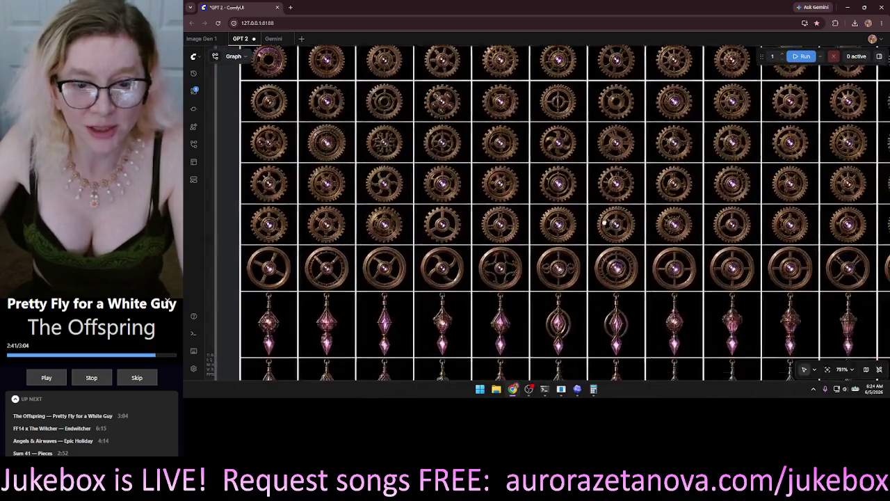
pyautogui.scroll(-5, 580, 155)
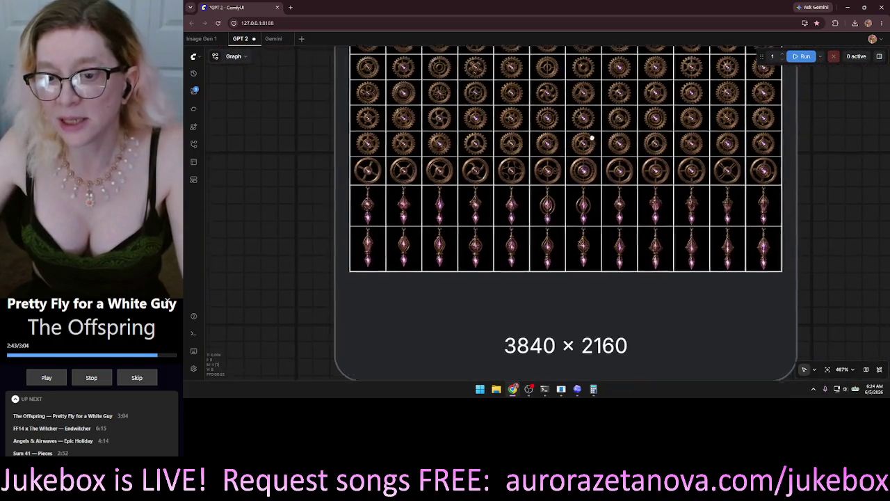
pyautogui.moveTo(602, 169); pyautogui.dragTo(598, 228)
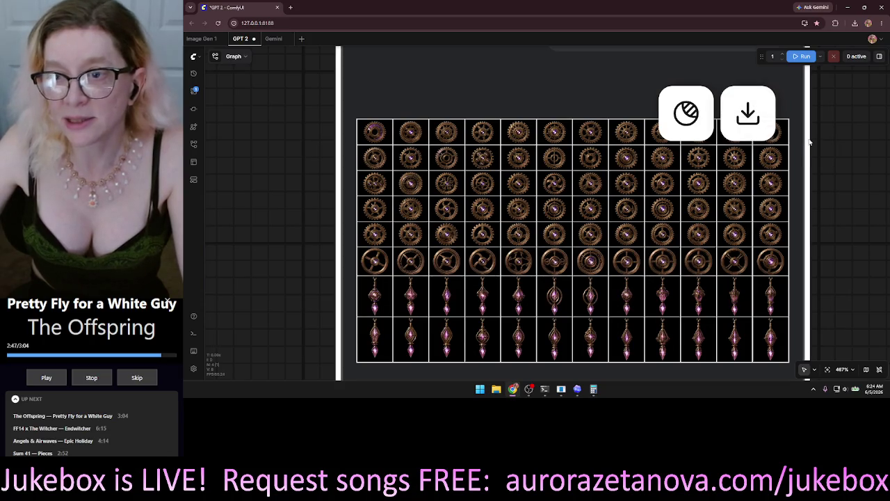
pyautogui.scroll(-10, 273, 153)
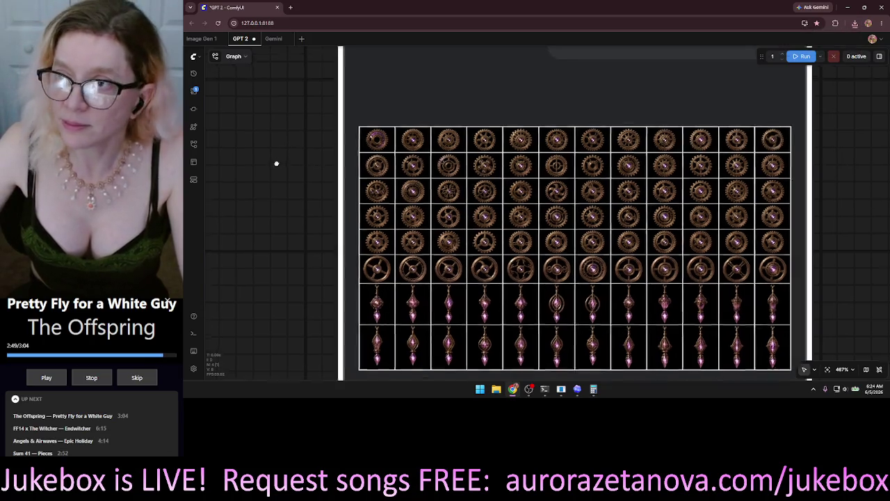
pyautogui.moveTo(273, 155)
pyautogui.mouseDown()
pyautogui.moveTo(453, 188)
pyautogui.moveTo(454, 202)
pyautogui.mouseUp()
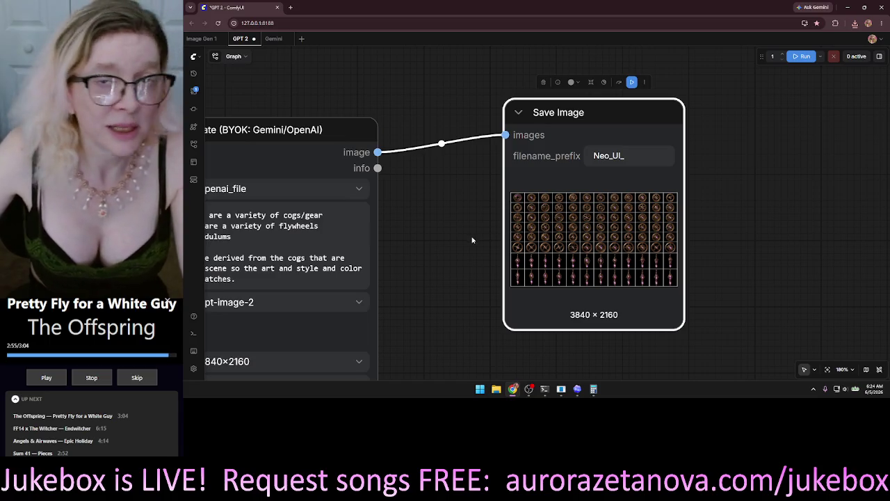
pyautogui.scroll(2, 798, 157)
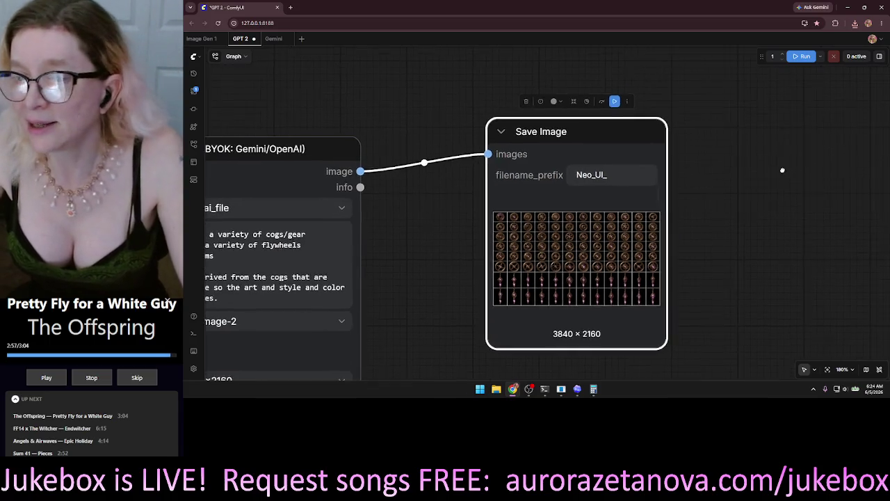
pyautogui.scroll(-1, 789, 172)
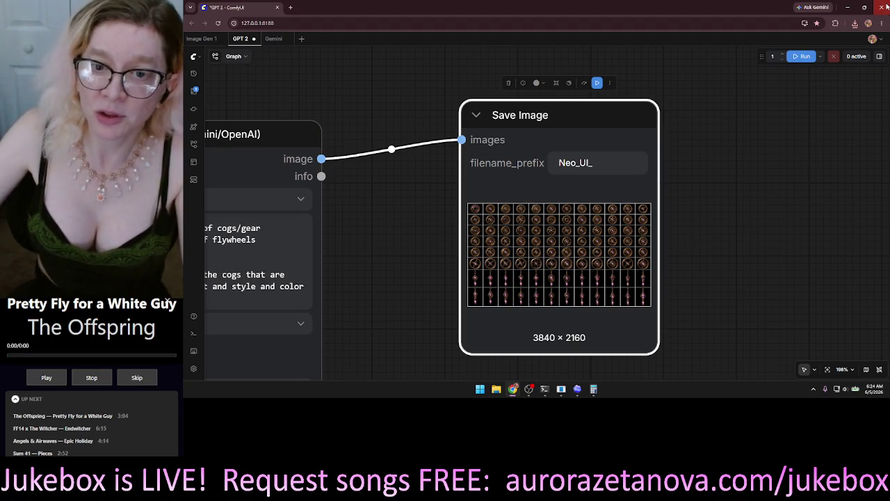
# Close Chrome (confirming Leave), then the ComfyUI console window and Calculator
pyautogui.click(887, 6)
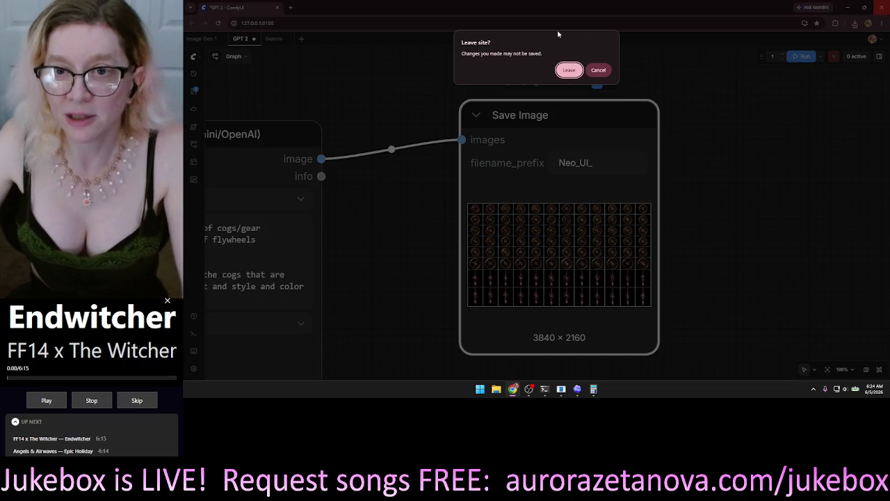
pyautogui.click(571, 70)
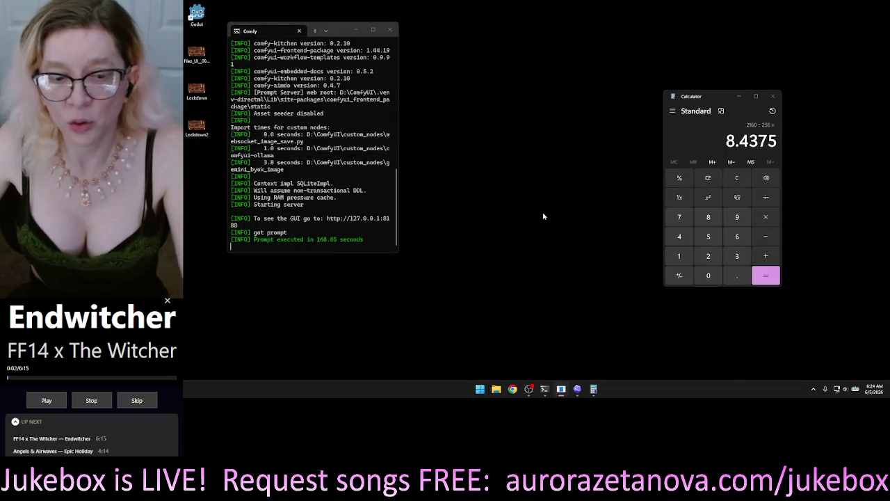
pyautogui.click(390, 31)
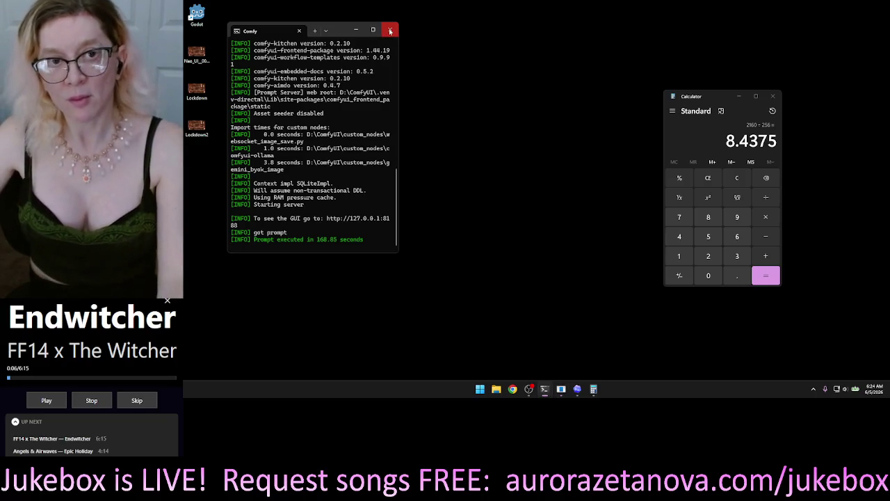
pyautogui.click(390, 31)
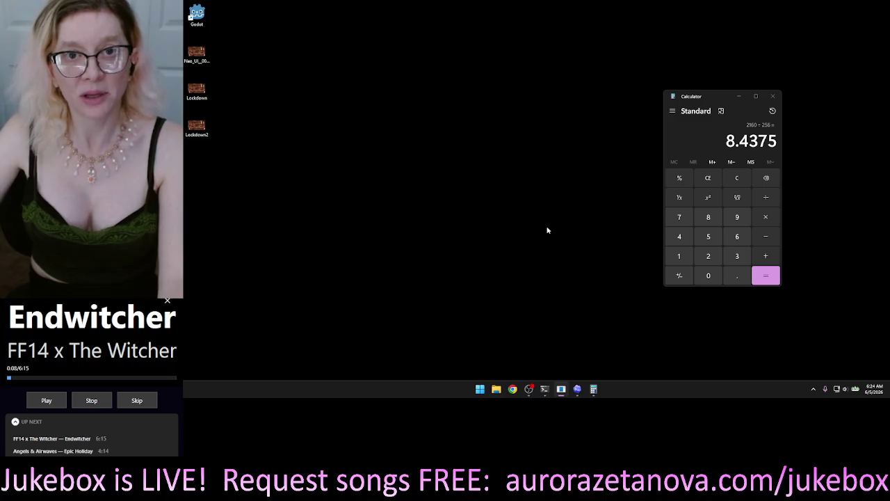
pyautogui.click(775, 99)
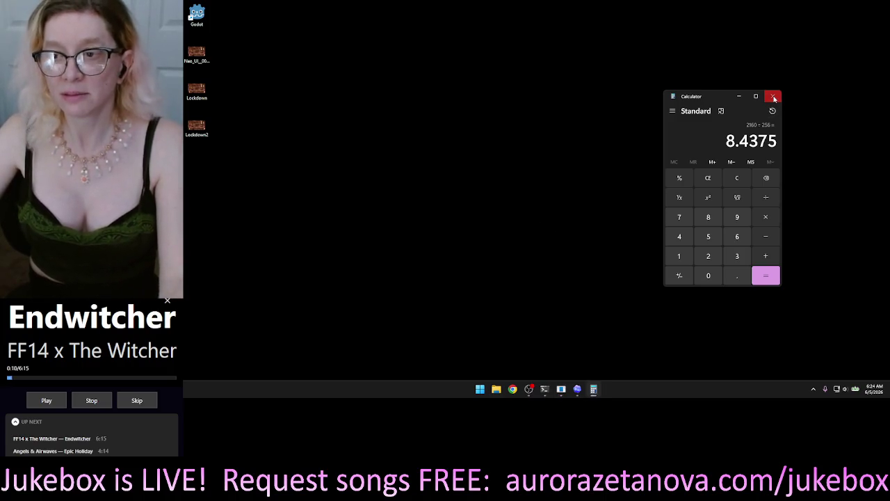
pyautogui.click(775, 99)
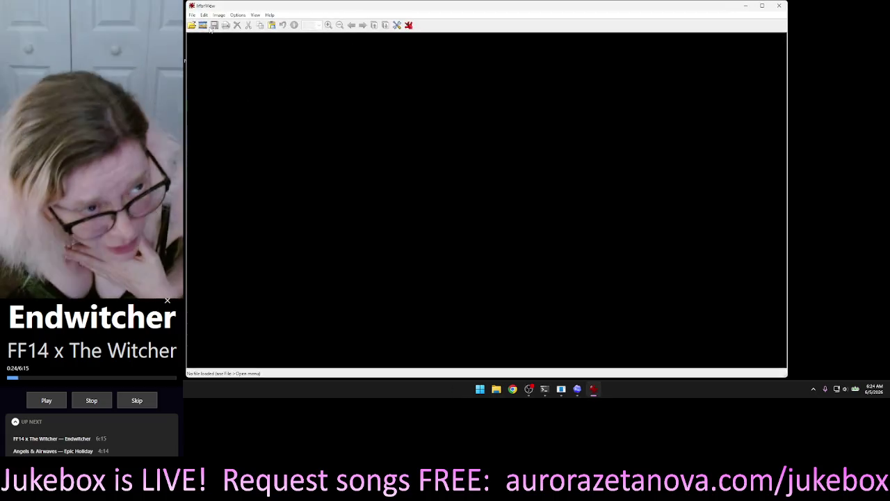
# Slideshow the NeoSakura Art Ref images in IrfanView to the garden illustration, then launch Godot
pyautogui.click(203, 25)
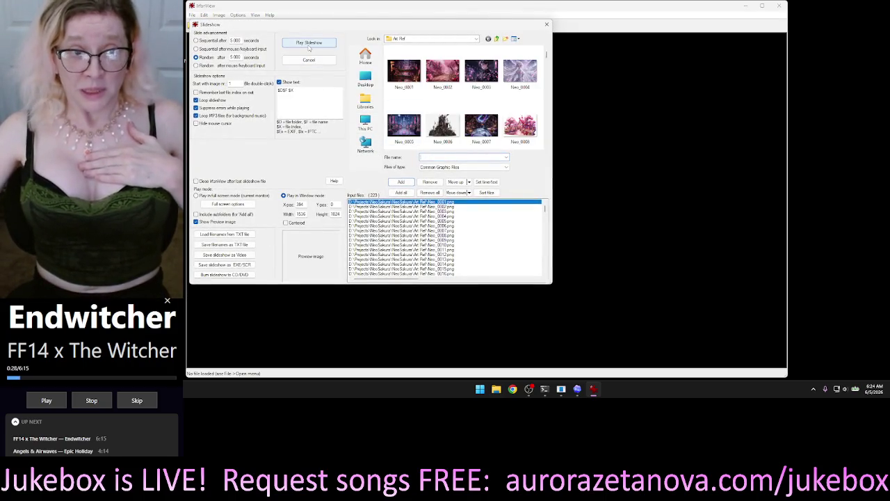
pyautogui.click(310, 43)
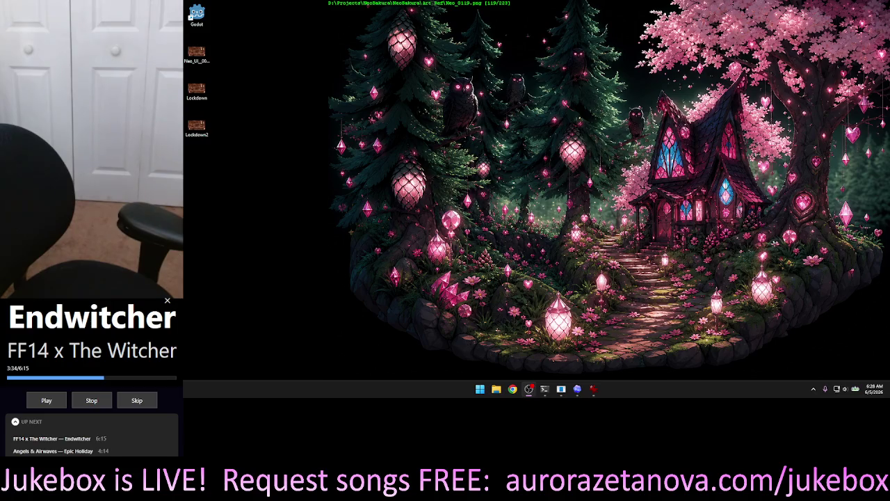
pyautogui.press('Left')
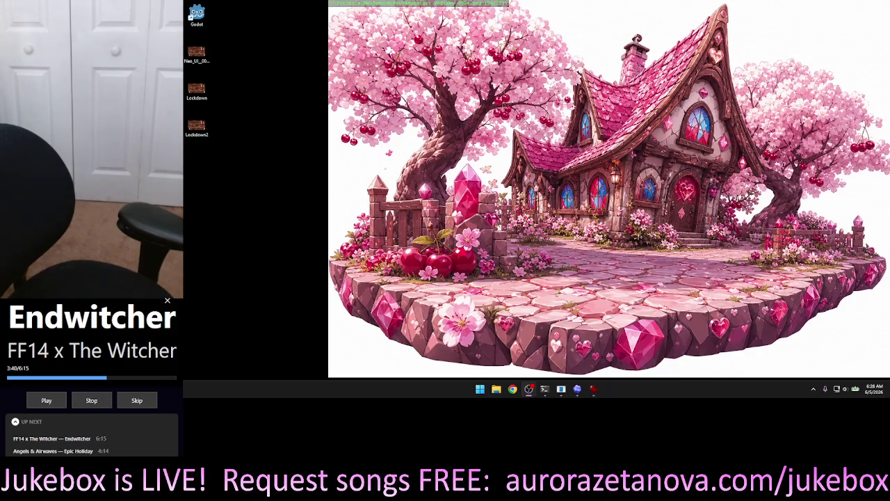
pyautogui.press('Left')
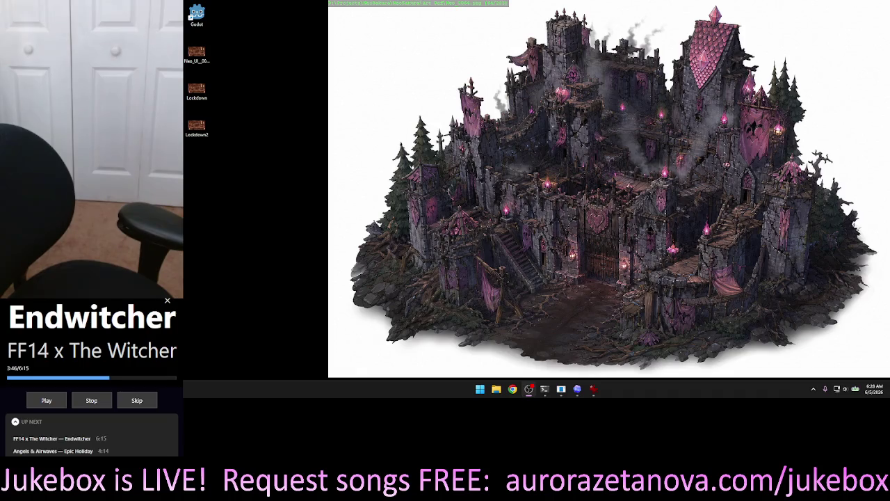
pyautogui.press('Left')
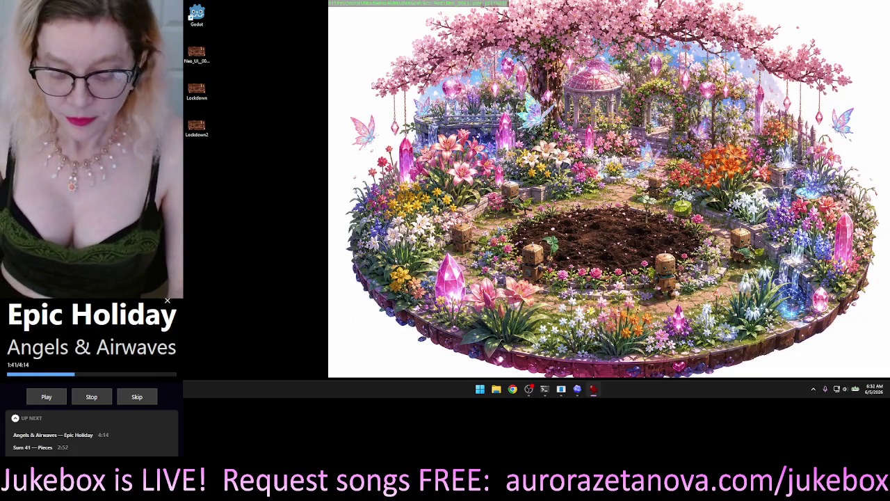
pyautogui.doubleClick(197, 14)
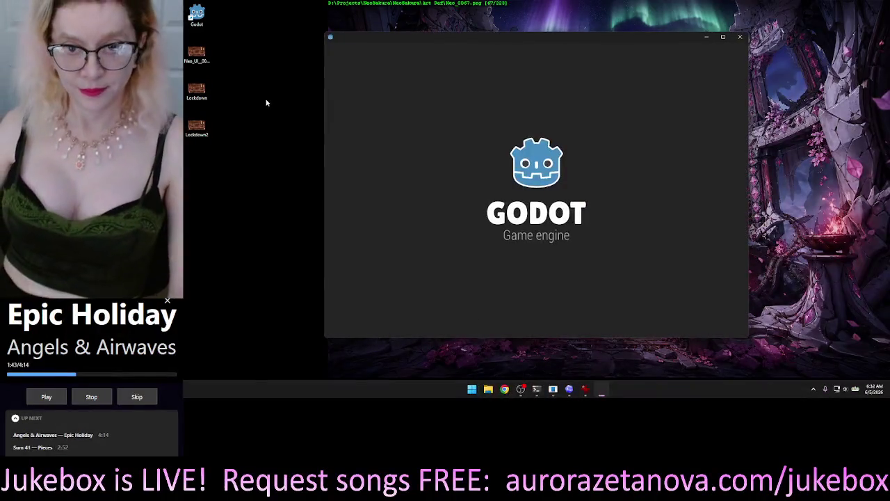
# Run the NeoSakura project, open the DEV panel to check the gear icon, stop with F8, minimize Godot
pyautogui.doubleClick(424, 94)
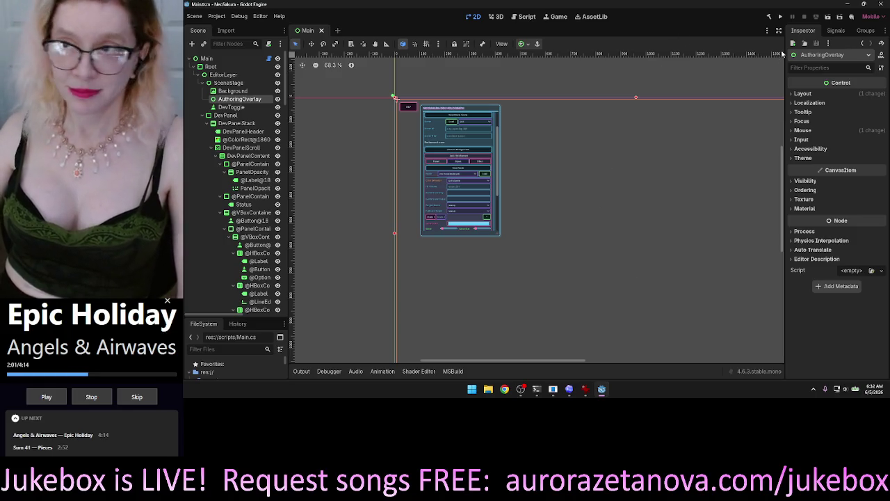
pyautogui.click(780, 17)
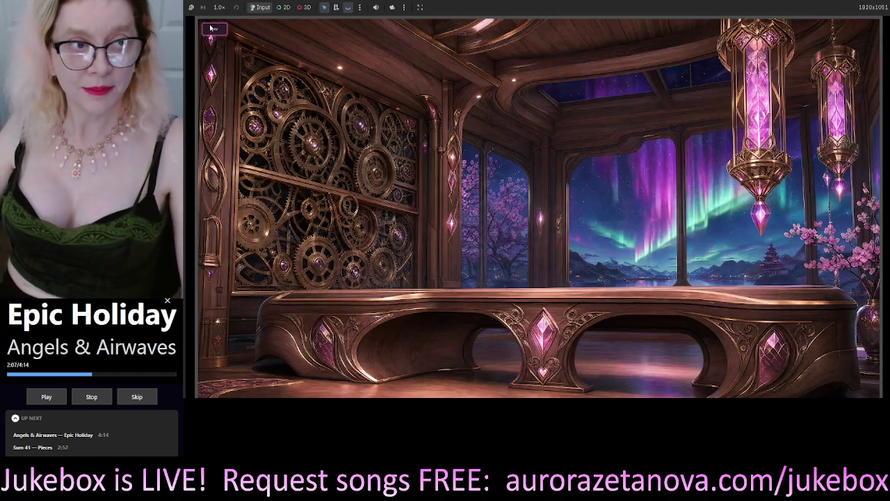
pyautogui.click(215, 28)
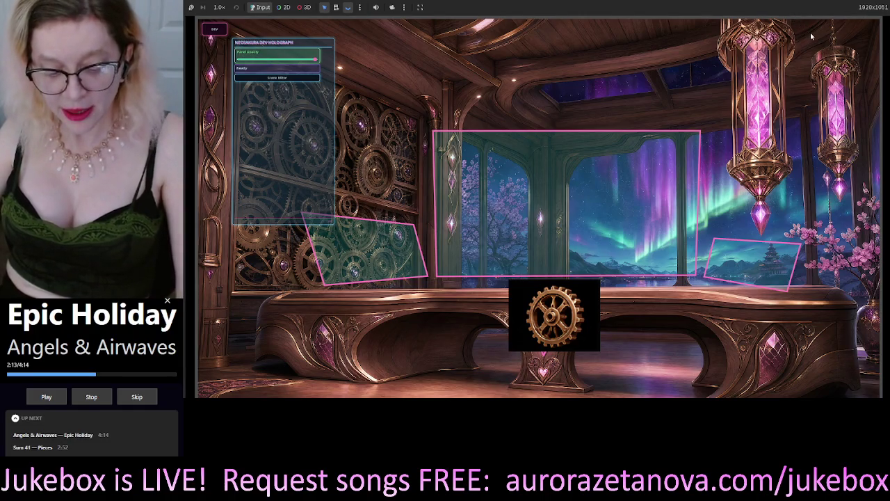
pyautogui.press('F8')
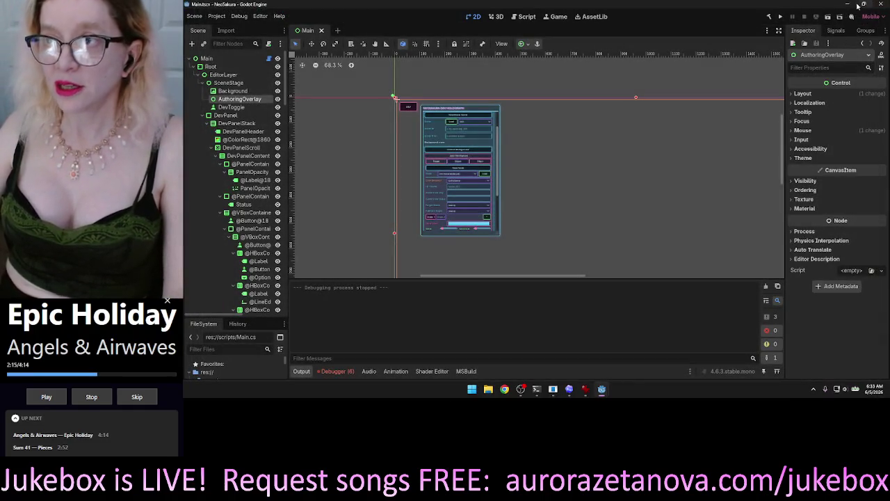
pyautogui.click(848, 4)
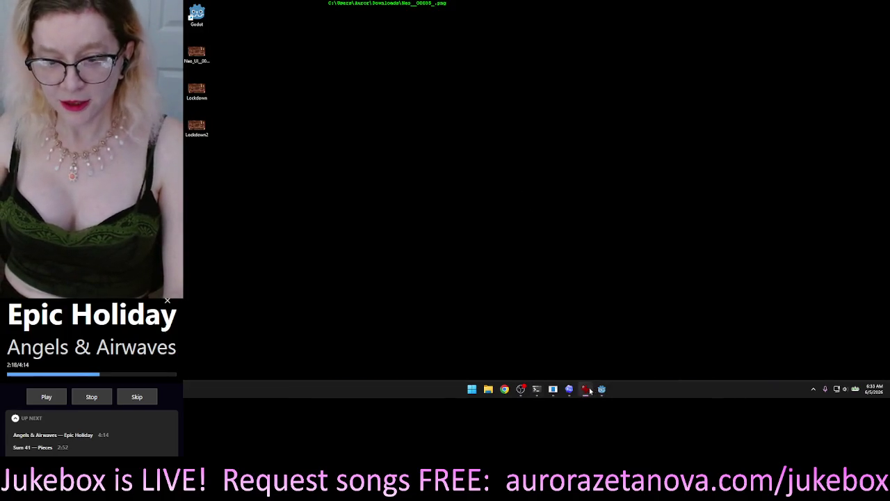
# Close IrfanView, open Chrome with the main profile and follow the Icon Cutout bookmark
pyautogui.click(589, 390)
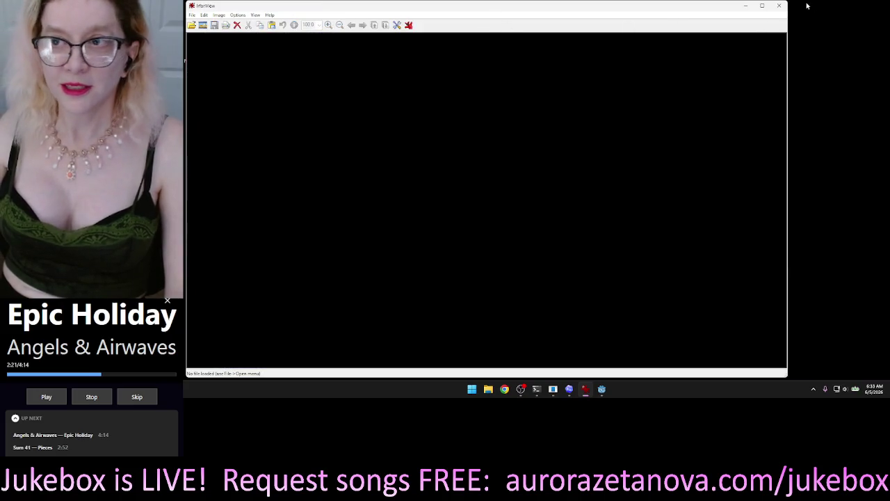
pyautogui.click(779, 6)
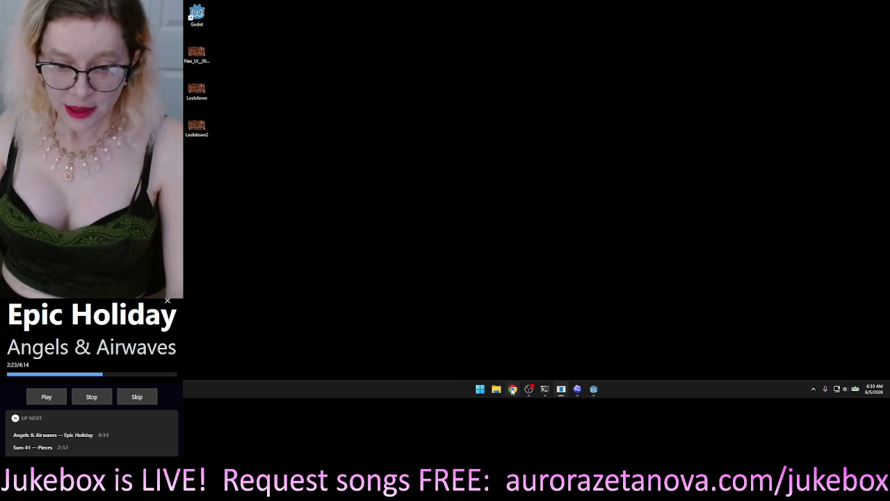
pyautogui.click(513, 390)
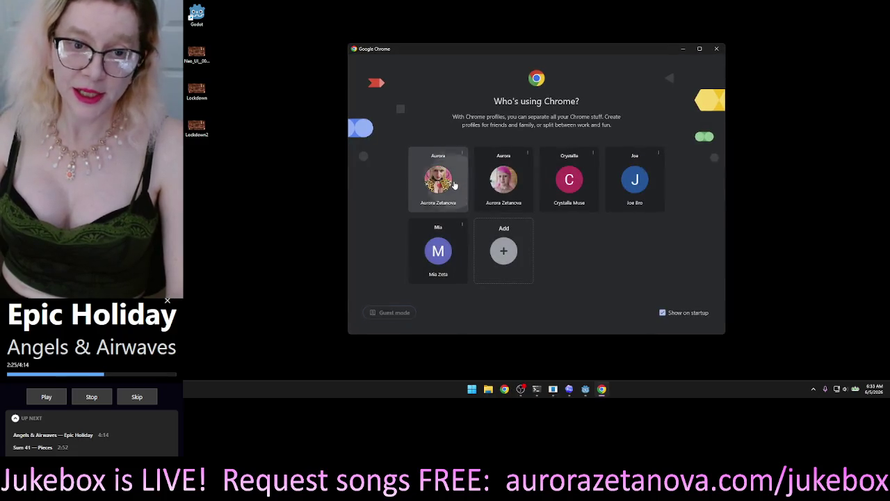
pyautogui.click(438, 180)
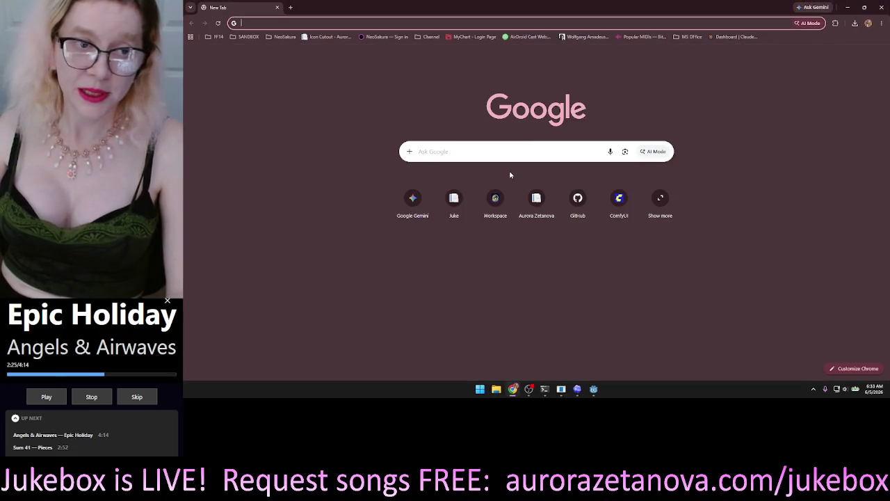
pyautogui.click(332, 36)
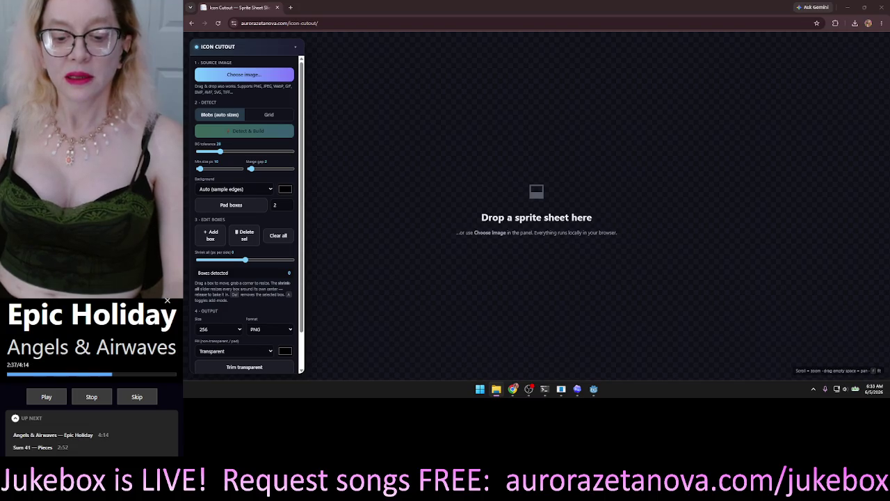
# Load the 3840×2160 Neo_UI_00017_ sheet from Downloads and run Detect & Build to find 96 boxes
pyautogui.click(255, 74)
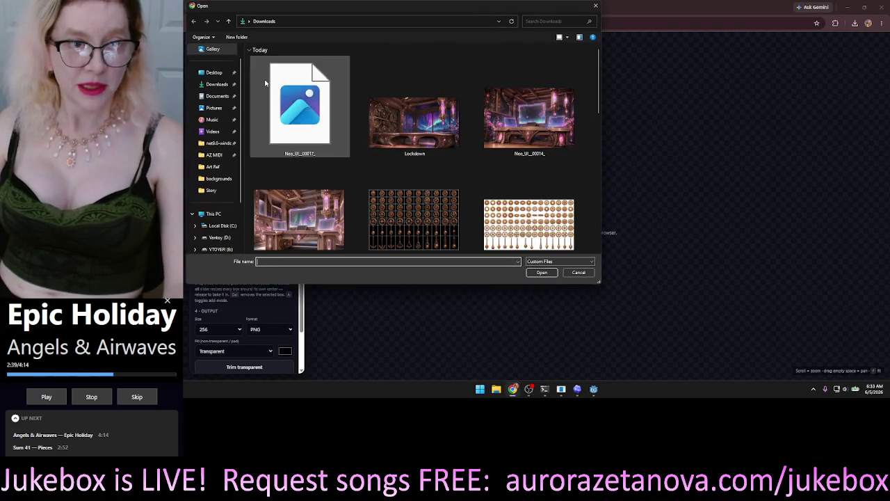
pyautogui.click(293, 125)
pyautogui.click(542, 274)
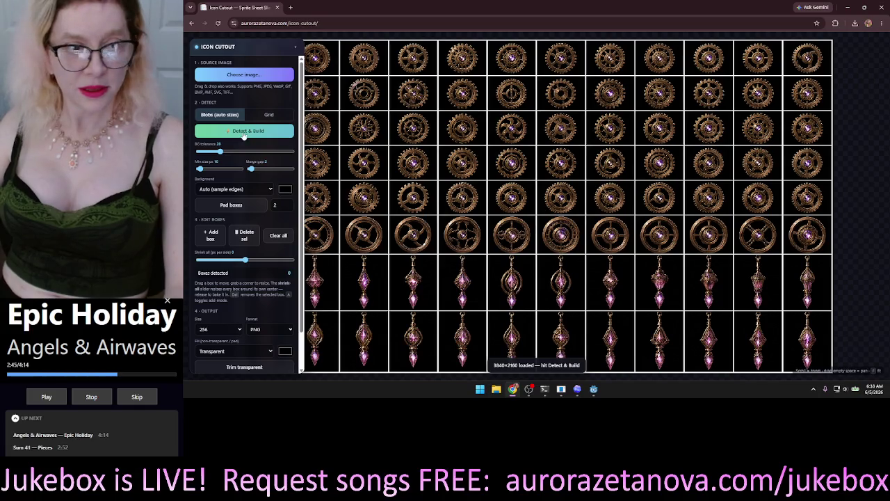
pyautogui.click(261, 132)
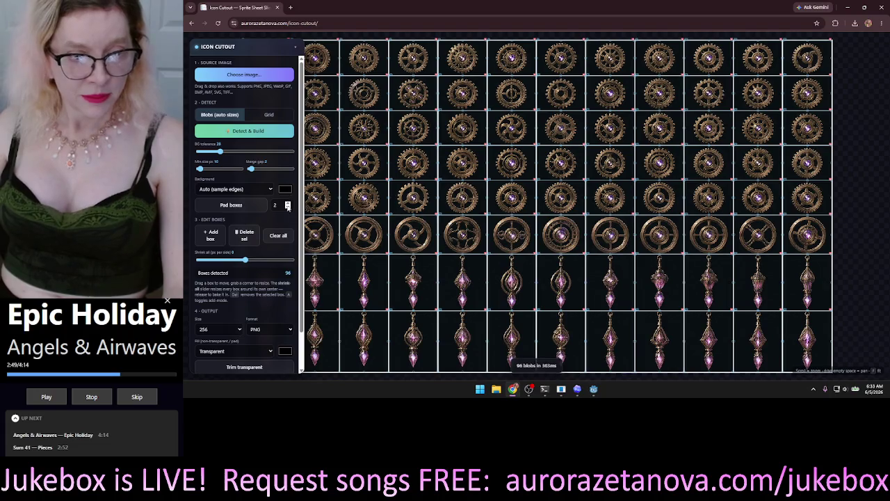
pyautogui.scroll(5, 742, 105)
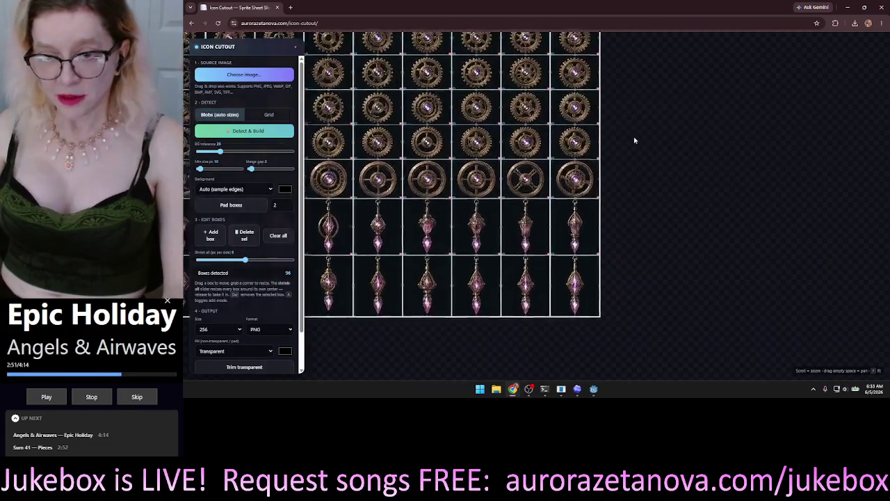
pyautogui.scroll(4, 652, 169)
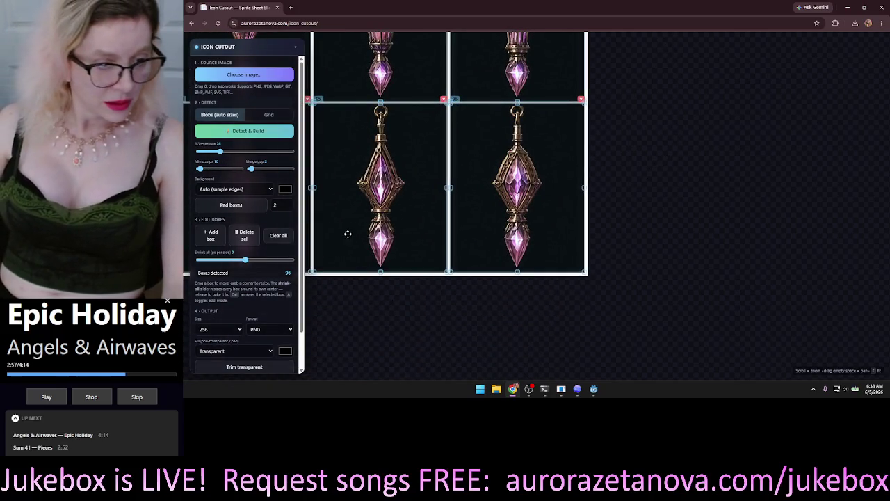
pyautogui.scroll(-5, 691, 151)
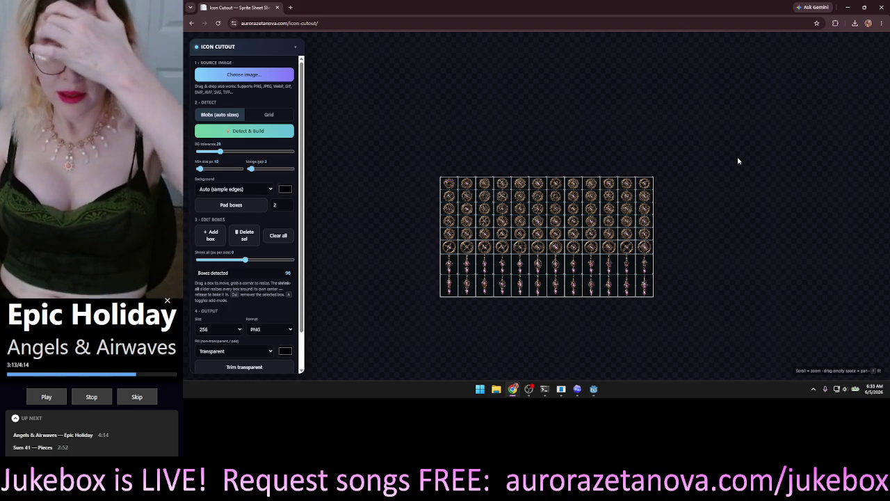
pyautogui.scroll(6, 738, 170)
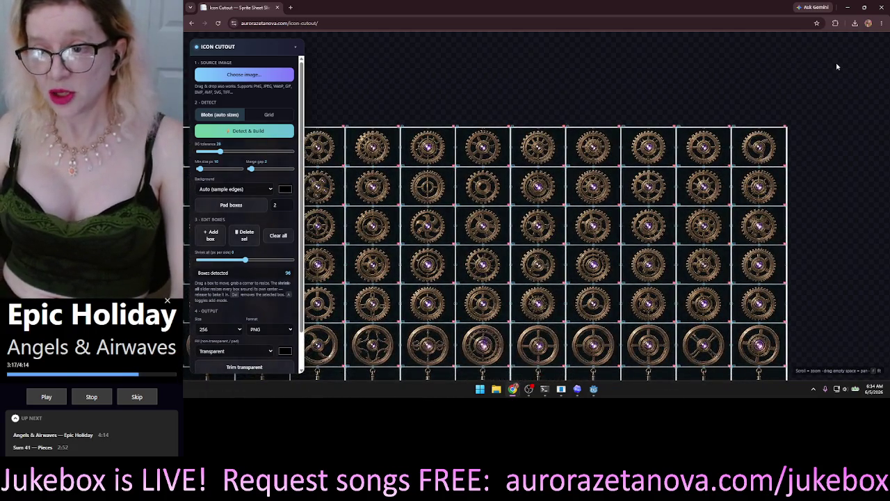
pyautogui.scroll(-3, 622, 61)
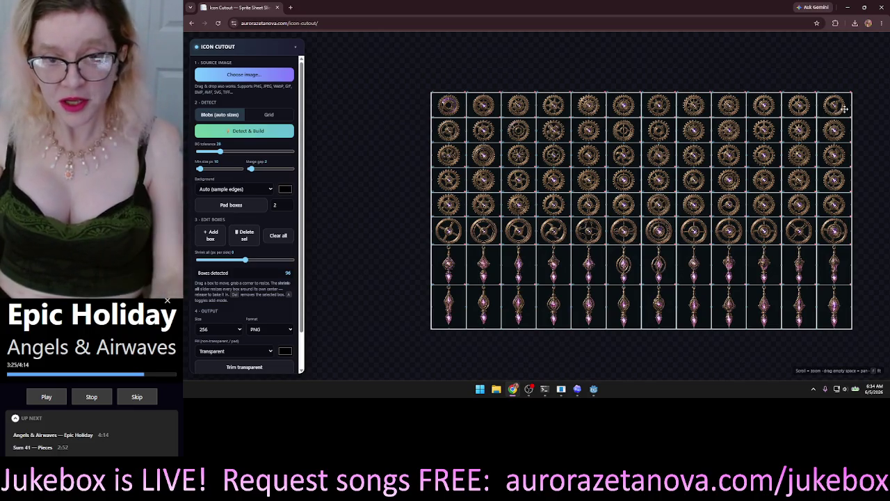
pyautogui.scroll(5, 348, 232)
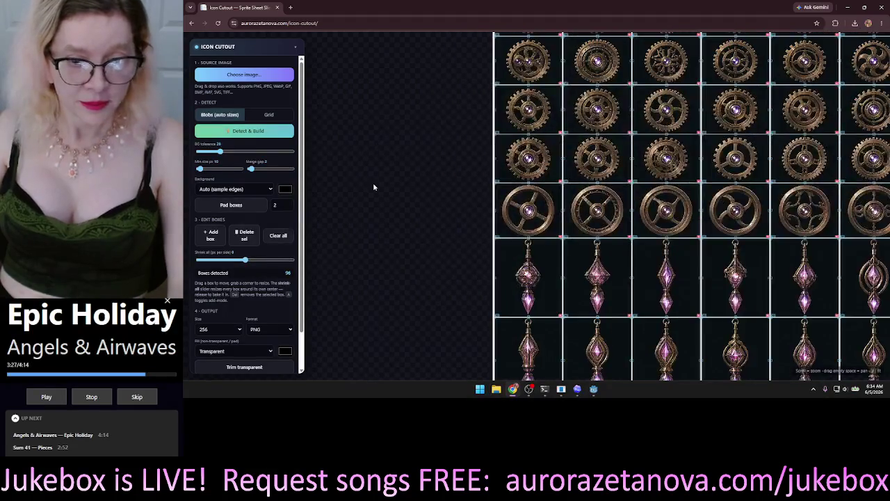
pyautogui.moveTo(374, 209); pyautogui.dragTo(356, 140)
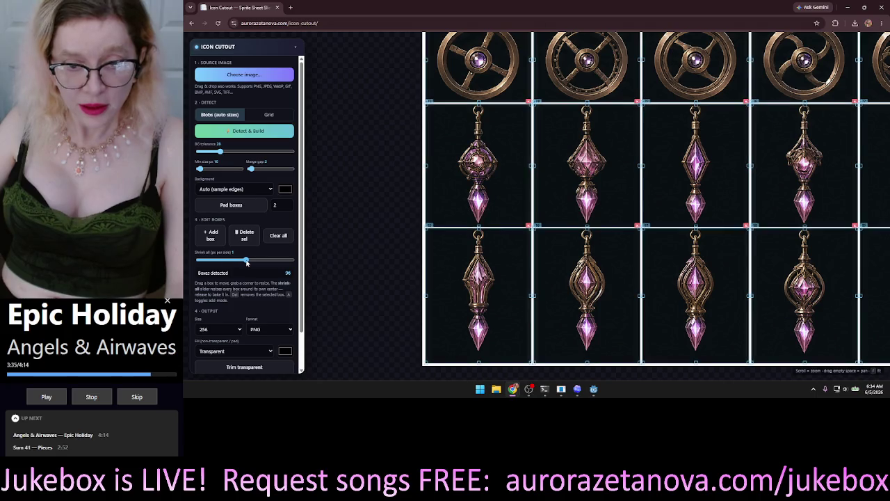
pyautogui.moveTo(245, 262)
pyautogui.mouseDown()
pyautogui.moveTo(273, 264)
pyautogui.moveTo(247, 274)
pyautogui.mouseUp()
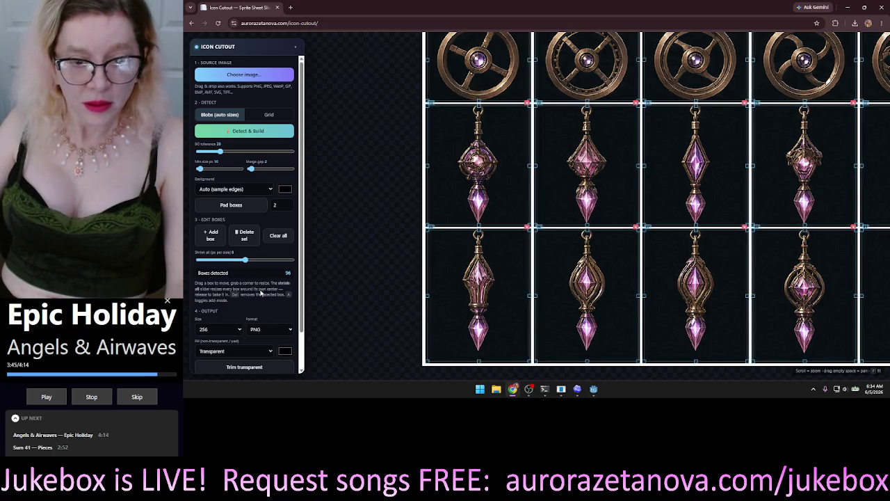
pyautogui.moveTo(383, 247); pyautogui.dragTo(394, 139)
pyautogui.scroll(10, 473, 111)
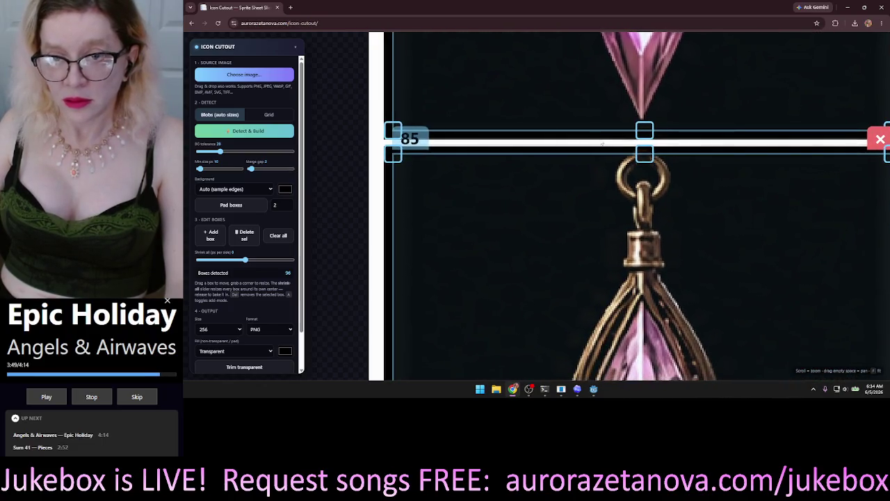
pyautogui.scroll(3, 616, 144)
pyautogui.scroll(1, 616, 144)
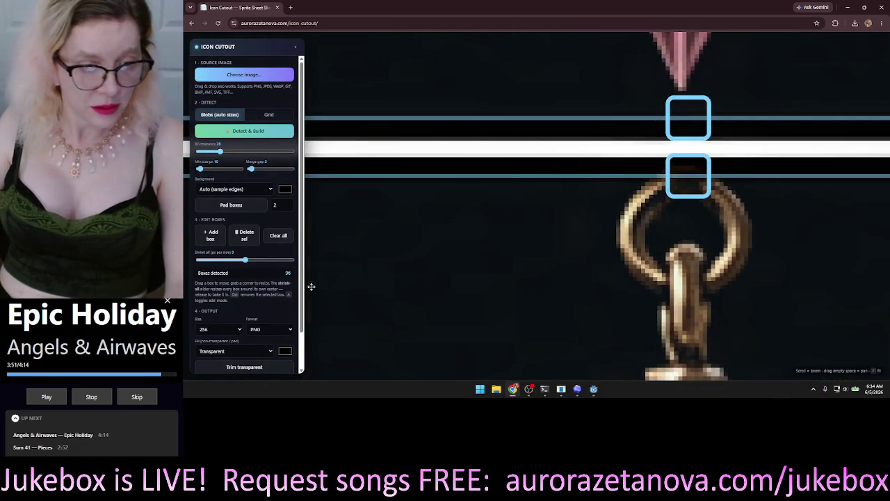
pyautogui.moveTo(251, 262); pyautogui.dragTo(241, 263)
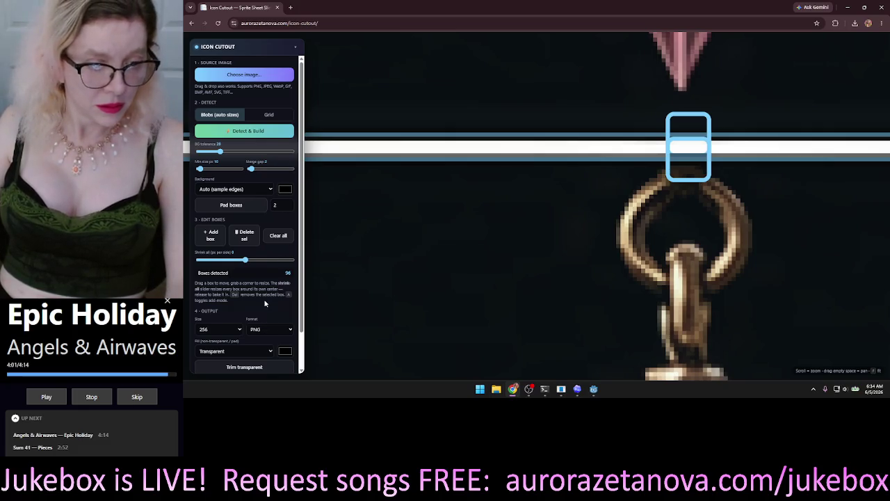
pyautogui.scroll(-1, 264, 303)
pyautogui.scroll(-6, 406, 218)
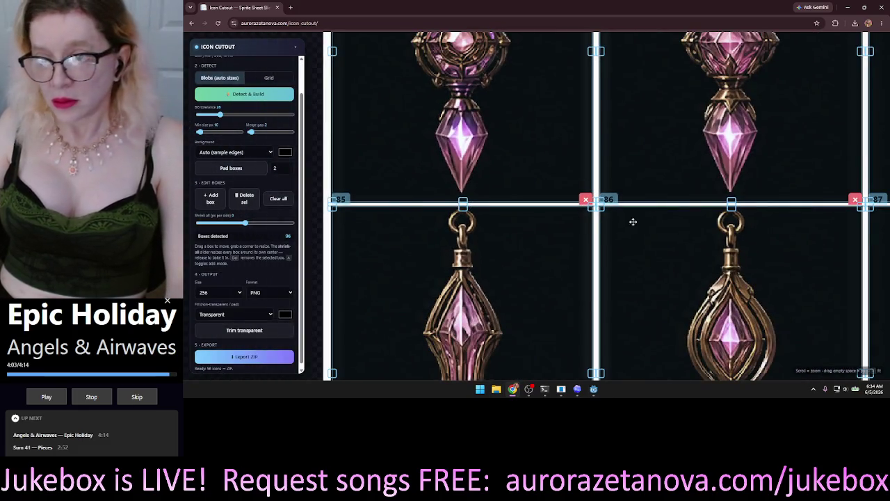
pyautogui.scroll(-8, 737, 226)
pyautogui.moveTo(586, 125); pyautogui.dragTo(428, 209)
pyautogui.scroll(-2, 419, 213)
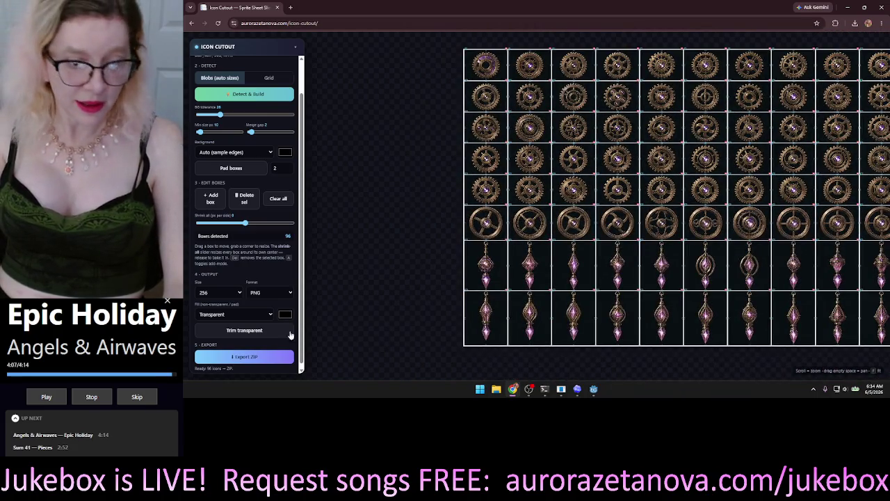
pyautogui.click(254, 357)
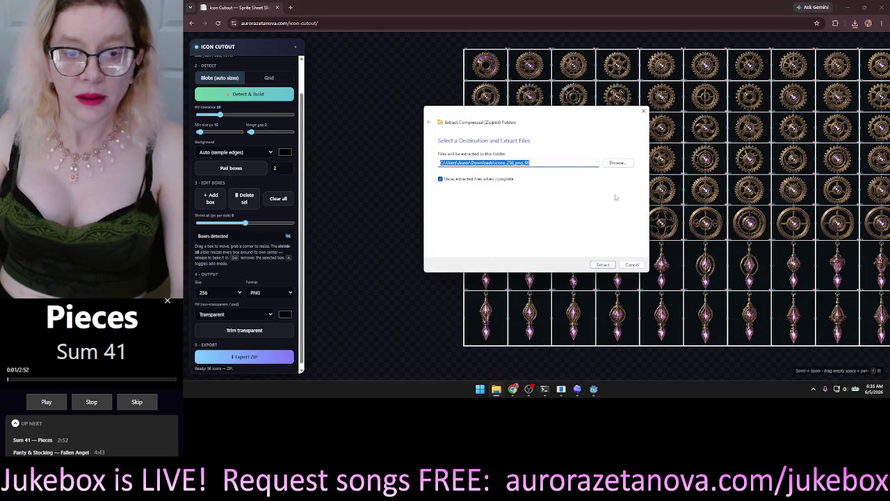
# Extract the exported icons ZIP into the icons_256_png_96 folder in Downloads
pyautogui.click(604, 265)
pyautogui.press('Return')
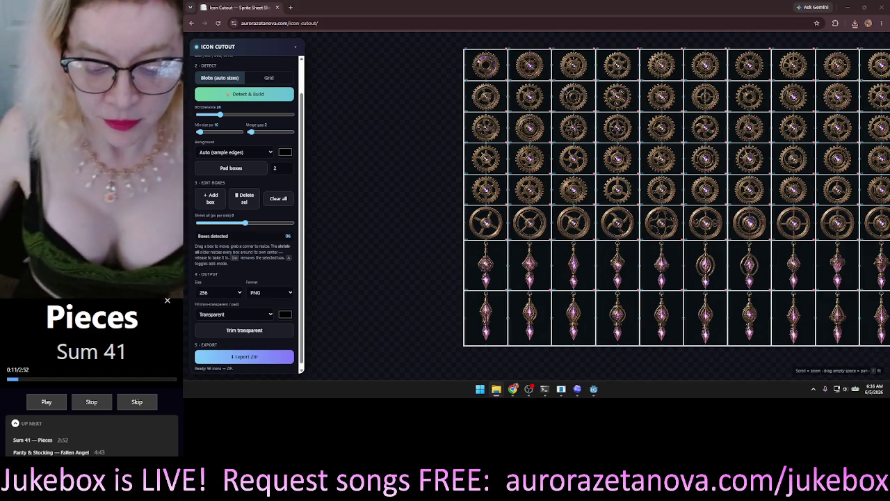
# Open icon_19.png from the extracted icons folder in Windows Photos
pyautogui.moveTo(562, 119); pyautogui.dragTo(522, 21)
pyautogui.click(489, 117)
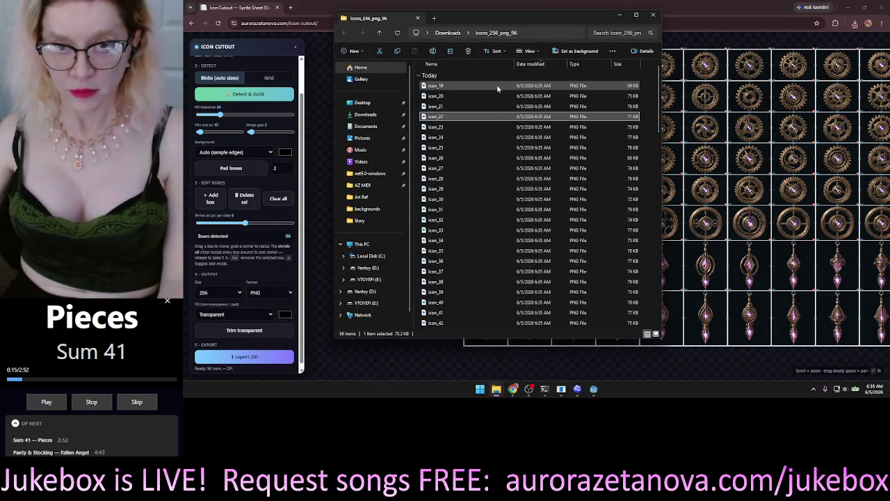
pyautogui.click(464, 87)
pyautogui.doubleClick(464, 86)
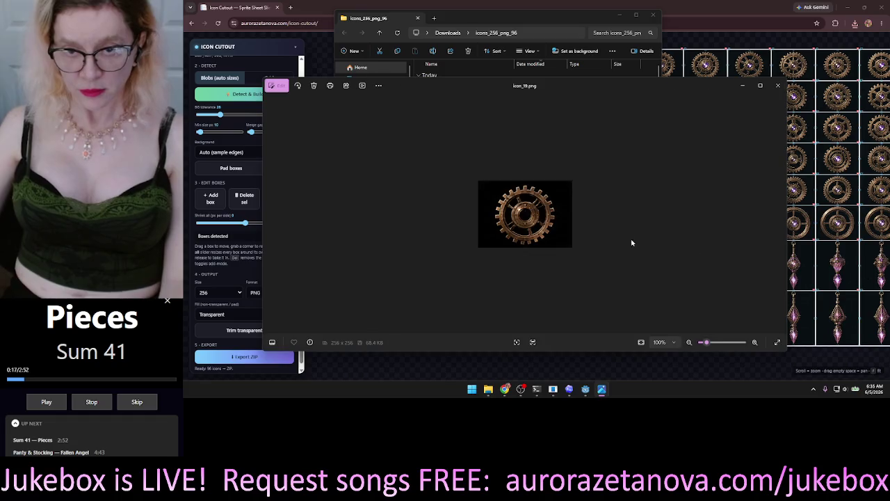
# Page through the 256×256 cog icons, ending on icon_01, then close Photos
pyautogui.click(780, 215)
pyautogui.click(779, 216)
pyautogui.click(780, 218)
pyautogui.click(779, 217)
pyautogui.click(779, 217)
pyautogui.click(780, 216)
pyautogui.click(779, 216)
pyautogui.click(780, 217)
pyautogui.click(779, 217)
pyautogui.click(779, 217)
pyautogui.click(780, 217)
pyautogui.click(779, 217)
pyautogui.click(780, 217)
pyautogui.click(780, 217)
pyautogui.click(779, 218)
pyautogui.click(778, 218)
pyautogui.click(779, 217)
pyautogui.click(779, 217)
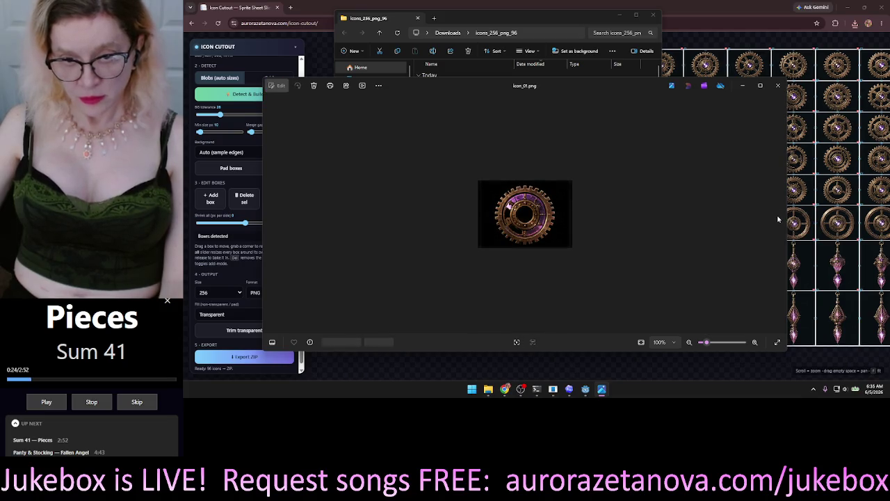
pyautogui.click(270, 217)
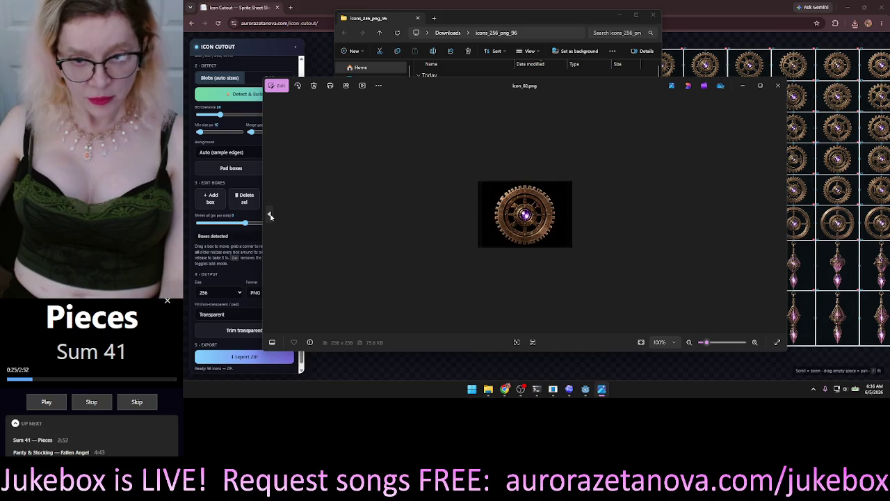
pyautogui.click(781, 216)
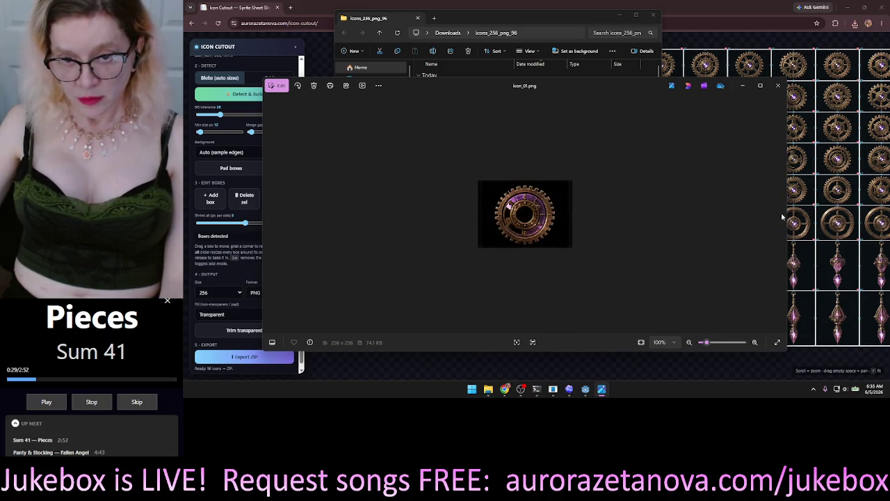
pyautogui.click(777, 85)
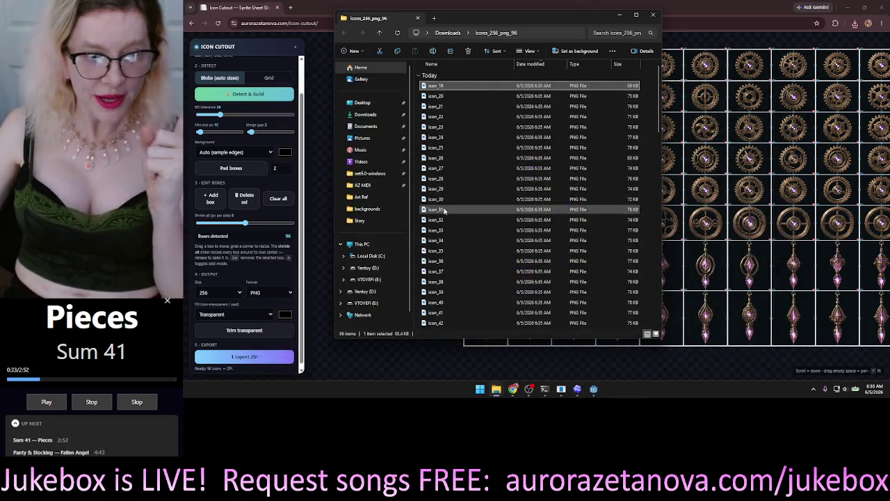
# Zoom Icon Cutout in on the edge of box 74
pyautogui.click(318, 182)
pyautogui.scroll(5, 379, 188)
pyautogui.scroll(8, 457, 182)
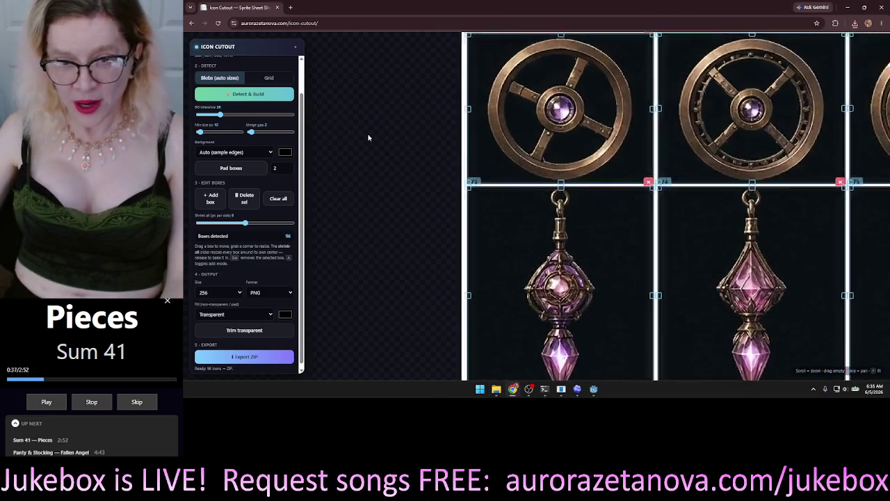
pyautogui.moveTo(481, 188)
pyautogui.mouseDown()
pyautogui.moveTo(389, 39)
pyautogui.moveTo(373, 39)
pyautogui.mouseUp()
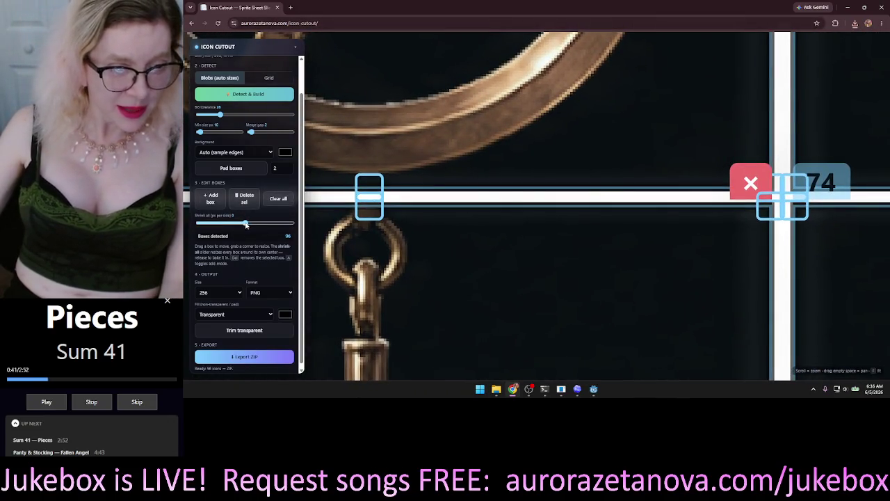
# Nudge Shrink all to -1 and back to 0, then export the 96 icons as a ZIP again
pyautogui.moveTo(244, 224); pyautogui.dragTo(244, 224)
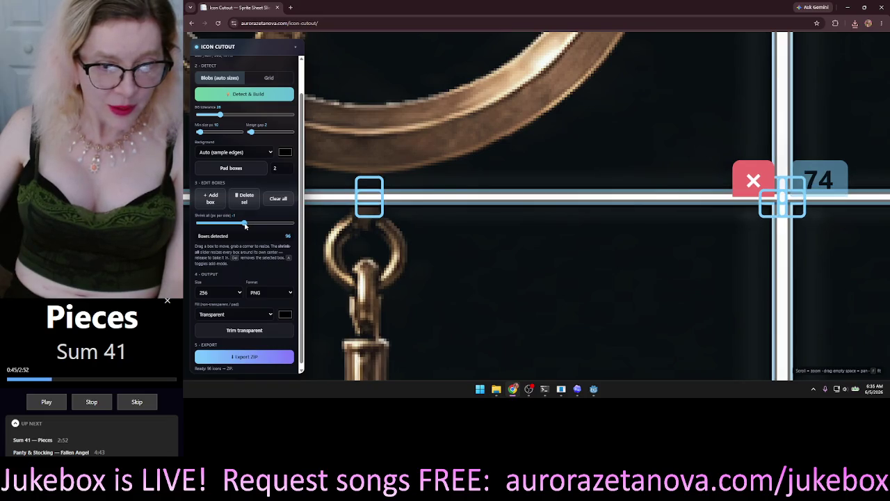
pyautogui.moveTo(244, 224); pyautogui.dragTo(246, 225)
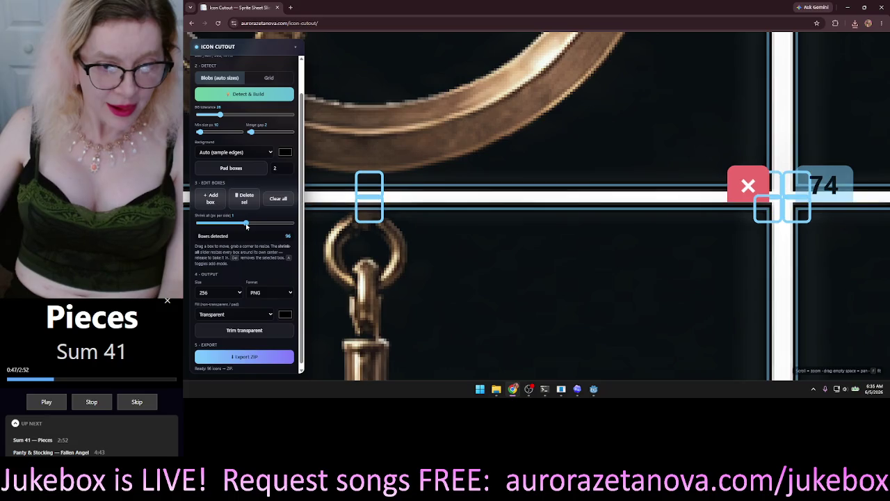
pyautogui.click(239, 358)
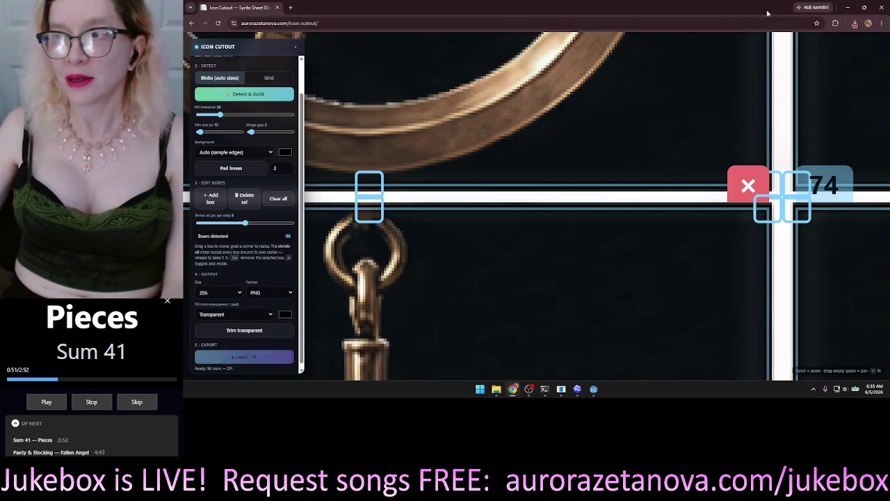
pyautogui.moveTo(837, 44)
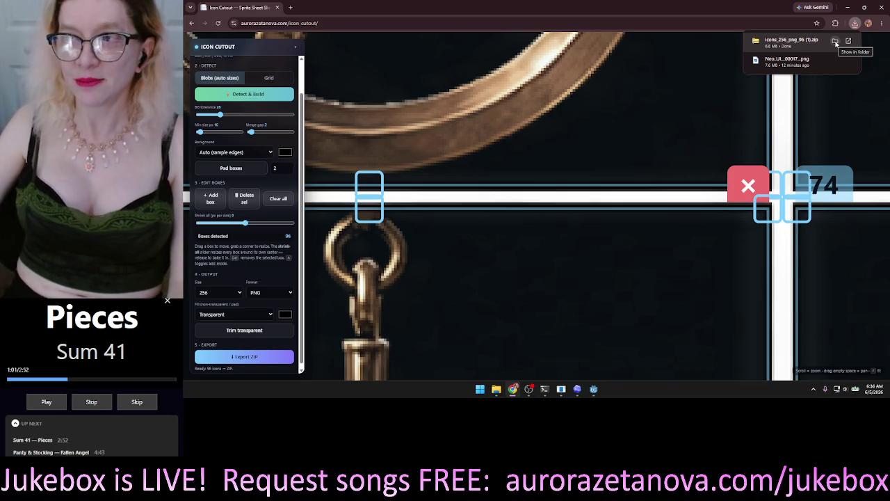
# Extract icons_256_png_96 (1).zip into its own folder and close the older icons folder window
pyautogui.click(836, 43)
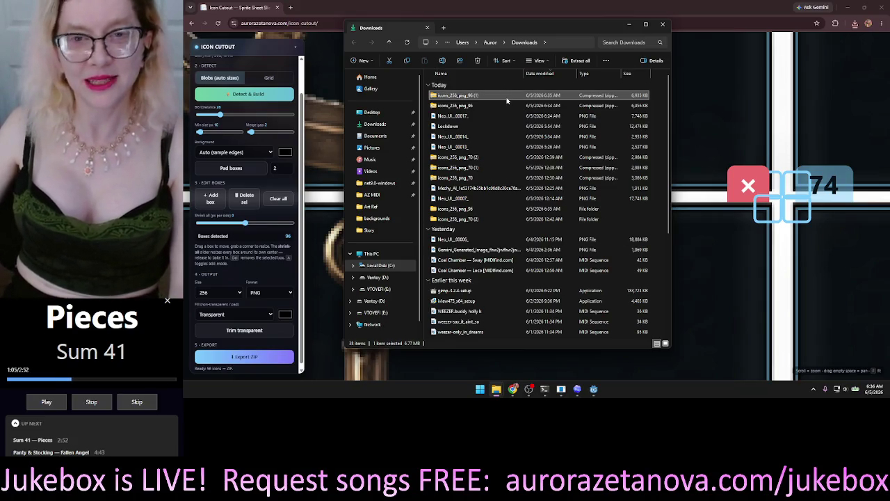
pyautogui.click(578, 61)
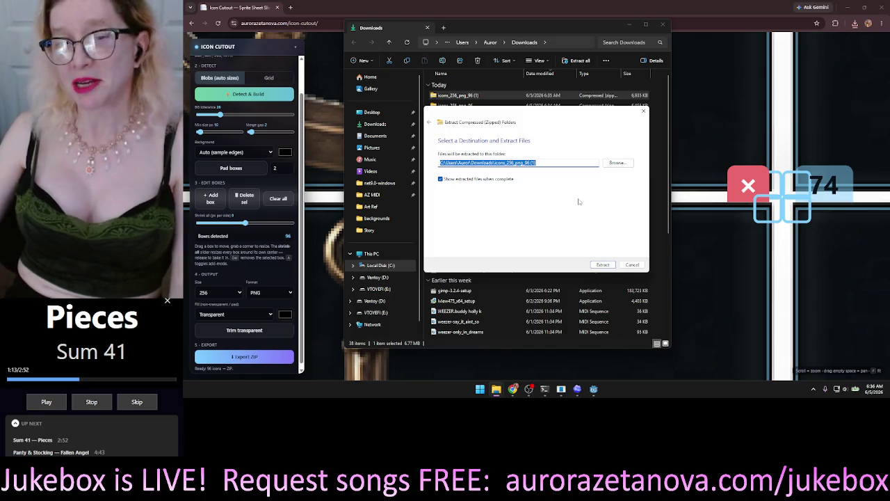
pyautogui.click(611, 266)
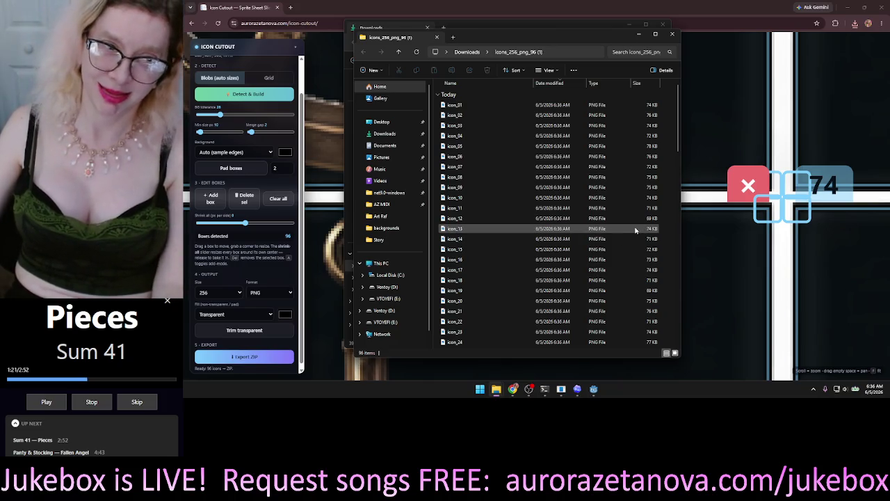
pyautogui.moveTo(512, 39)
pyautogui.mouseDown()
pyautogui.moveTo(715, 98)
pyautogui.moveTo(740, 96)
pyautogui.moveTo(673, 74)
pyautogui.mouseUp()
pyautogui.click(636, 15)
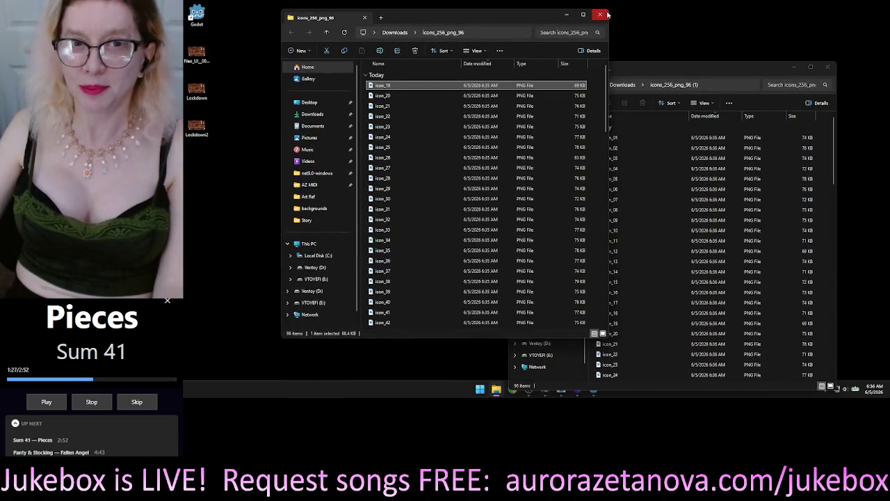
# Launch PowerRename on the 96 icon files from the folder's context menu
pyautogui.moveTo(720, 69)
pyautogui.mouseDown()
pyautogui.moveTo(650, 55)
pyautogui.moveTo(594, 28)
pyautogui.mouseUp()
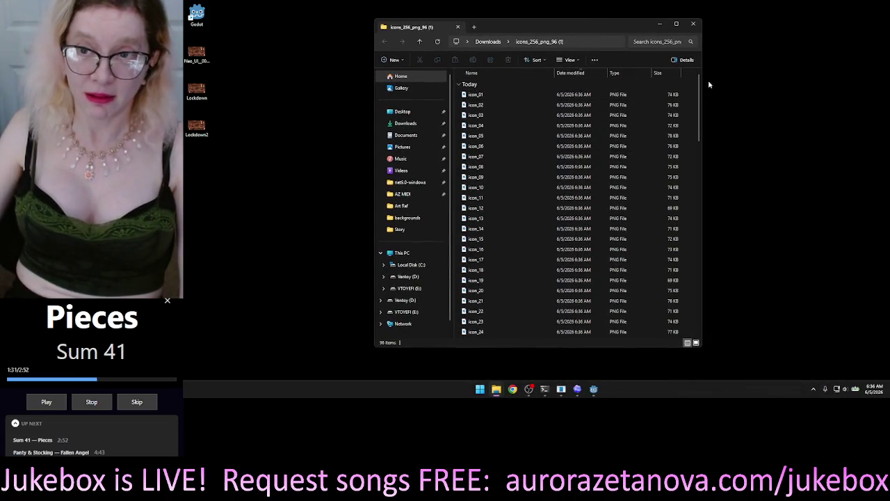
pyautogui.rightClick(690, 102)
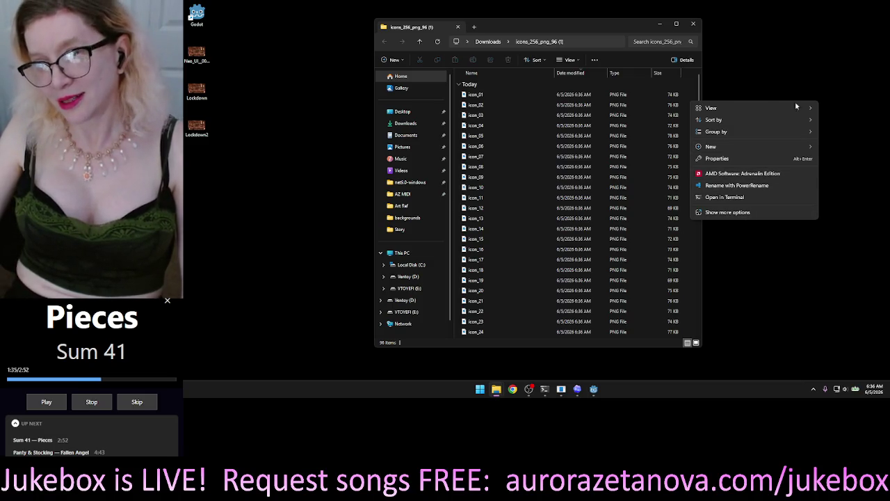
pyautogui.moveTo(773, 104)
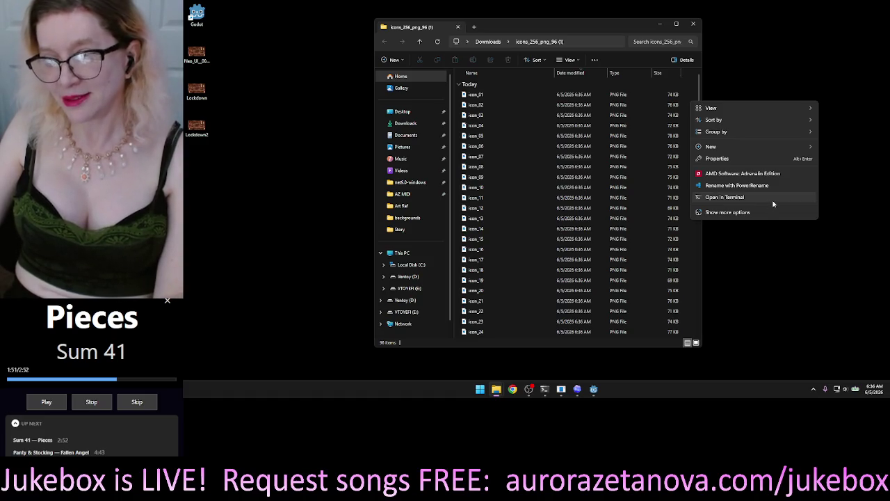
pyautogui.click(771, 184)
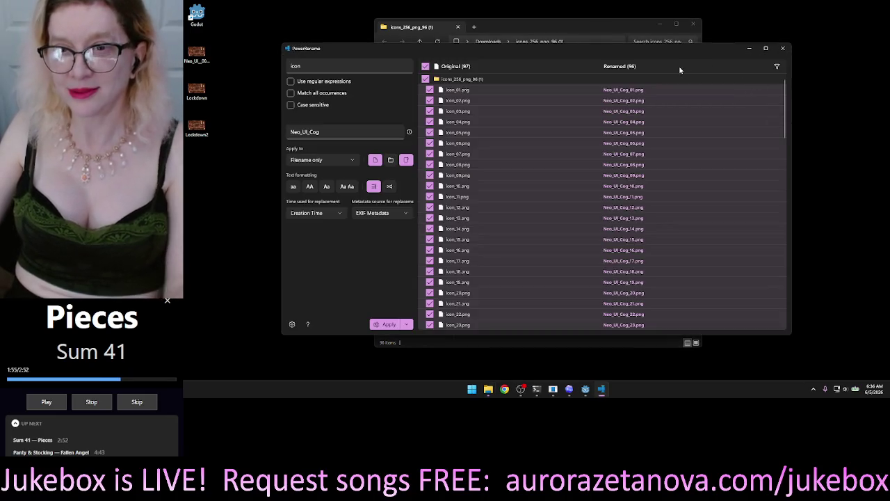
# Apply the 'icon' to 'Neo_UI_Cog' rename to all 96 files and close PowerRename
pyautogui.click(388, 325)
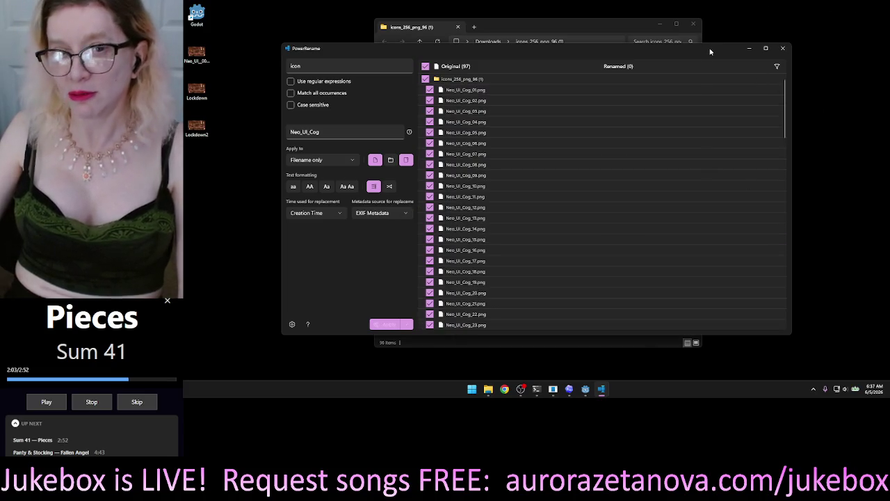
pyautogui.moveTo(718, 50)
pyautogui.mouseDown()
pyautogui.moveTo(699, 53)
pyautogui.moveTo(767, 50)
pyautogui.mouseUp()
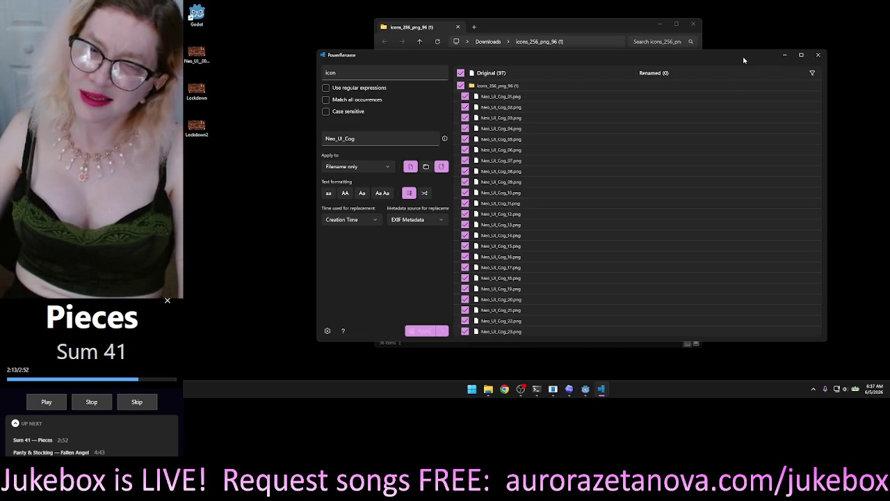
pyautogui.click(817, 58)
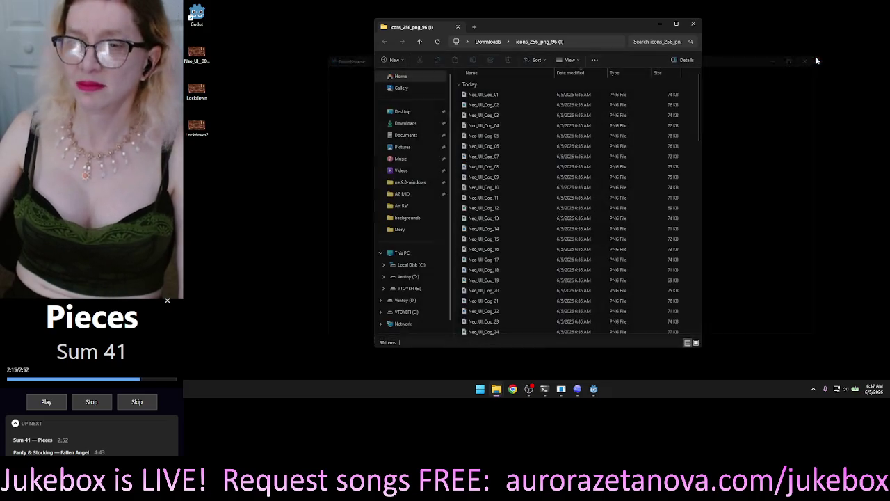
# Select all 96 Neo_UI_Cog files, then browse to Ventoy (D:) > Projects > NeoSakura > Game > assets
pyautogui.click(527, 126)
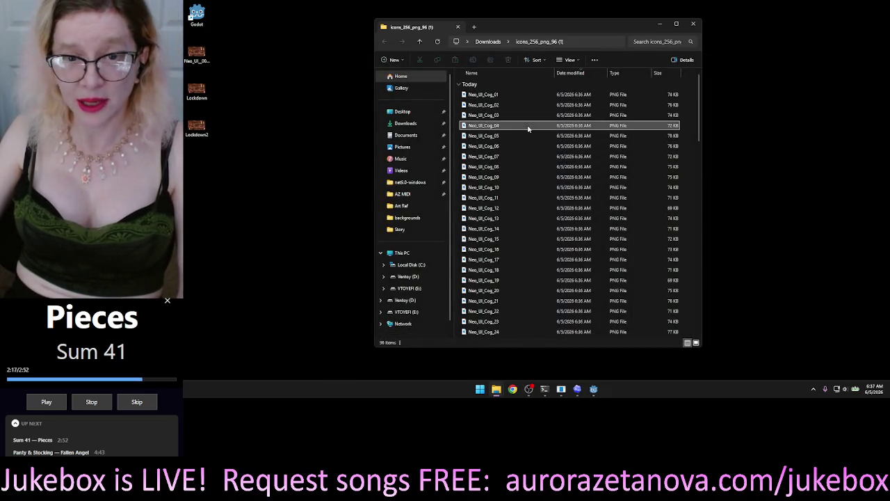
pyautogui.hotkey('ctrl', 'a')
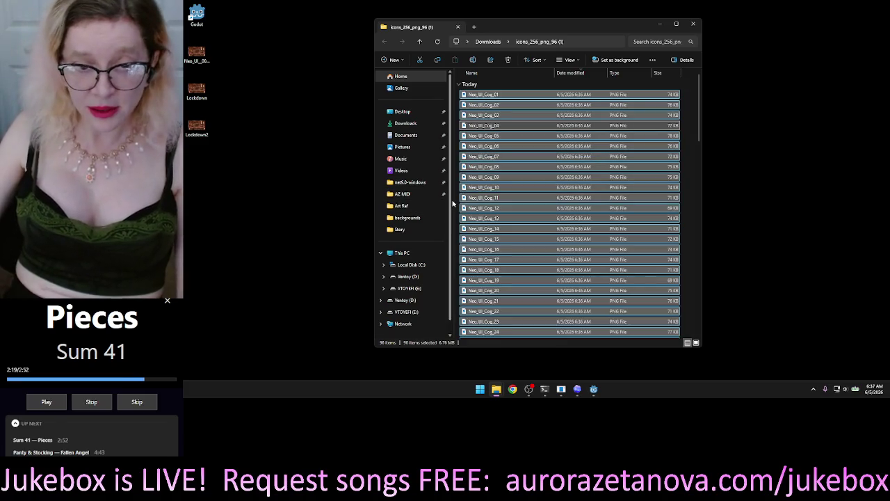
pyautogui.click(409, 262)
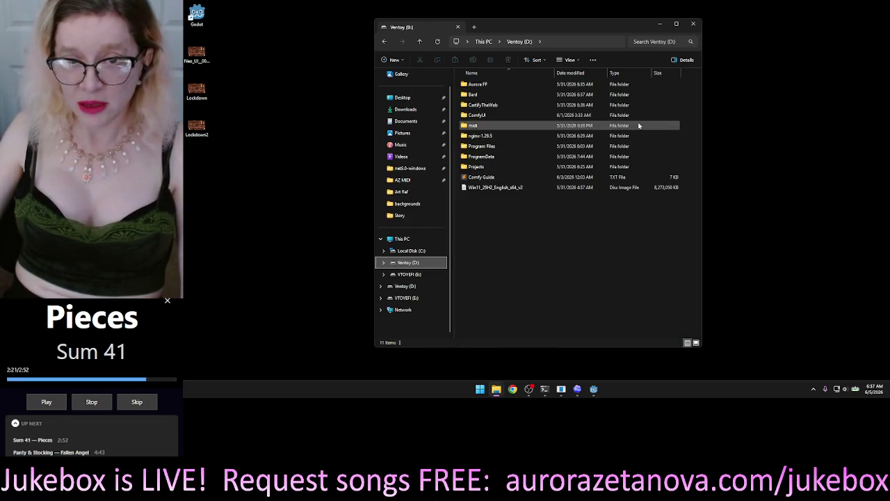
pyautogui.doubleClick(495, 166)
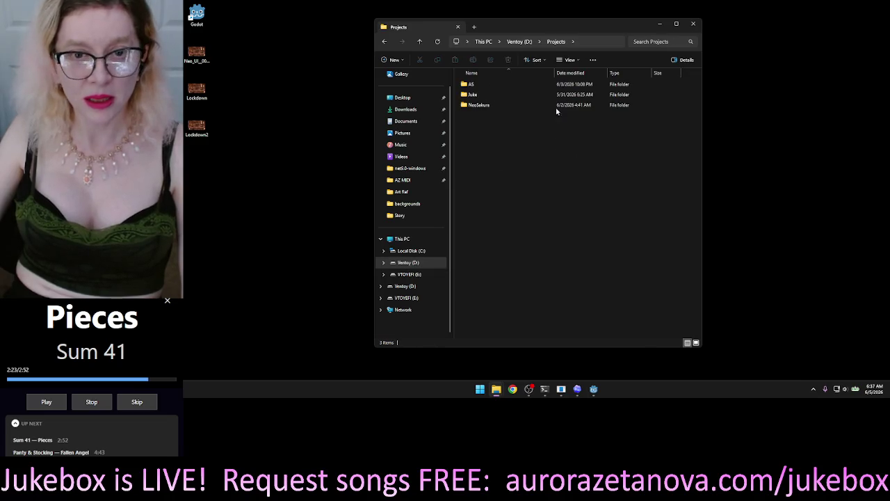
pyautogui.doubleClick(506, 108)
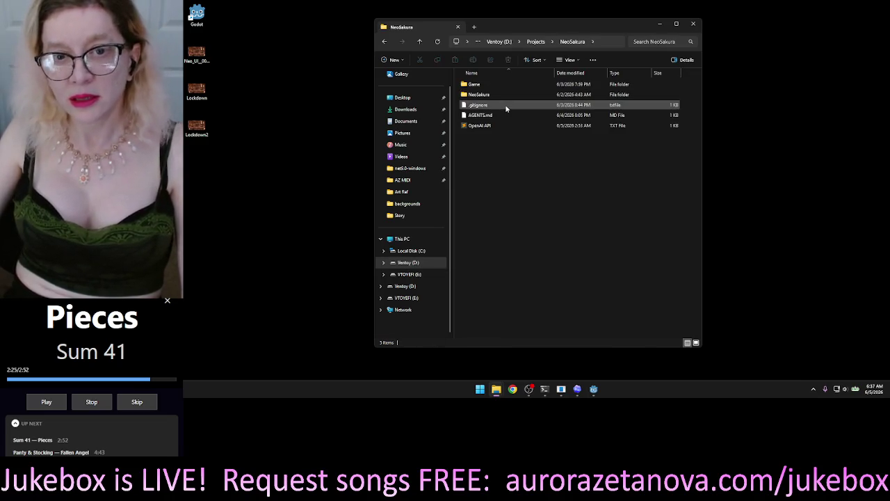
pyautogui.click(519, 90)
pyautogui.doubleClick(519, 89)
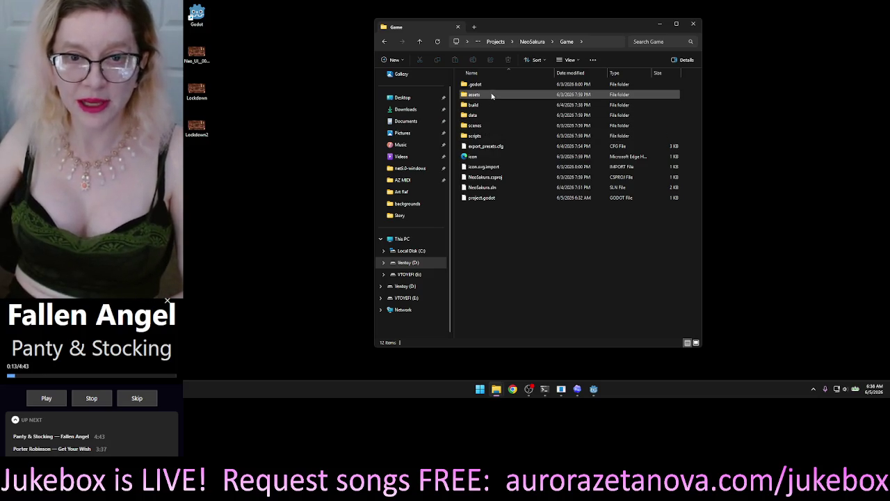
pyautogui.doubleClick(491, 96)
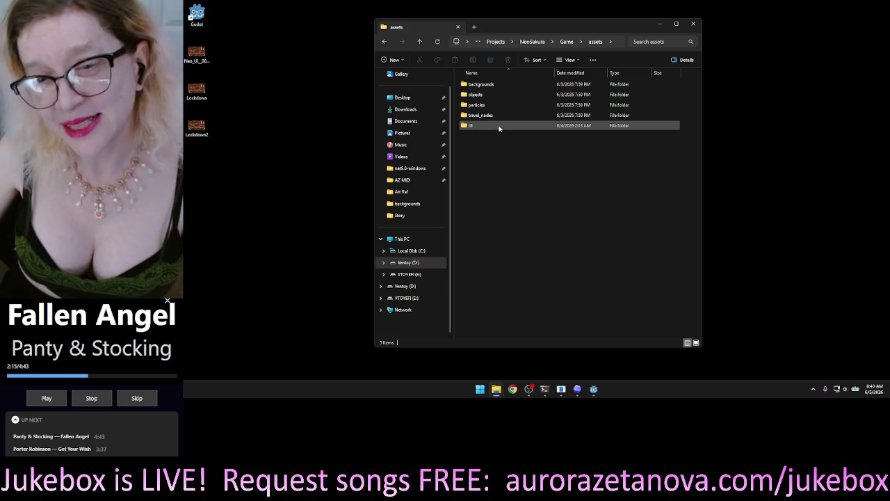
# Open assets/UI and inspect its Neo_UI_Cog files, selecting Neo_UI_Cog_62.png.import
pyautogui.moveTo(499, 129)
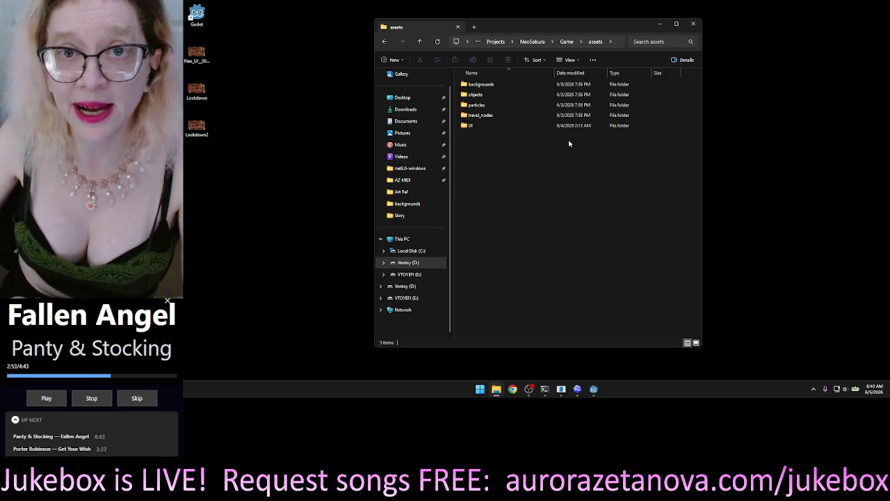
pyautogui.doubleClick(478, 125)
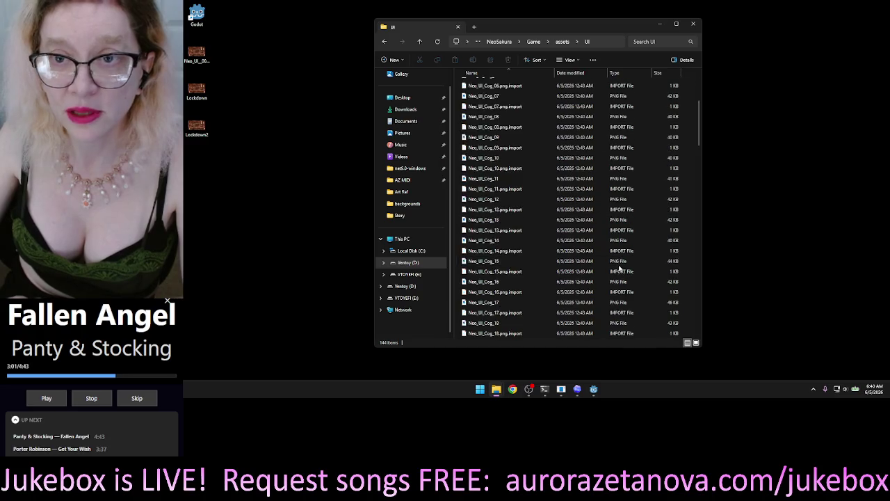
pyautogui.scroll(-20, 615, 229)
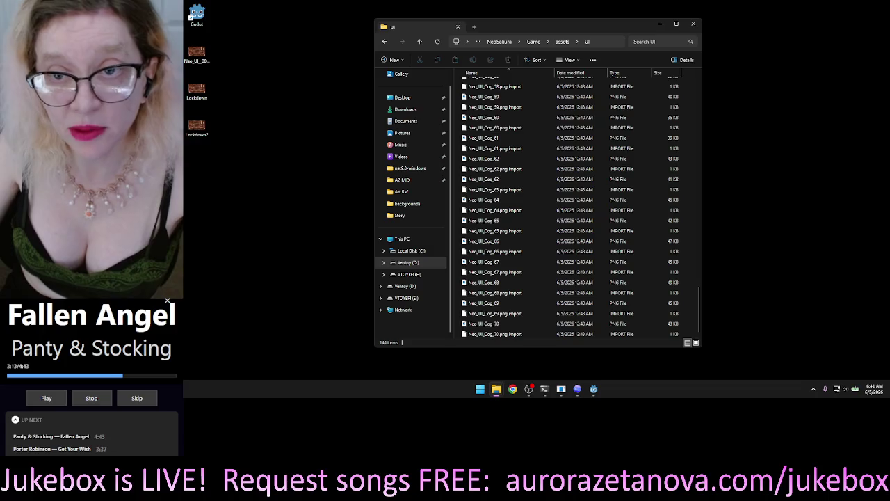
pyautogui.click(671, 169)
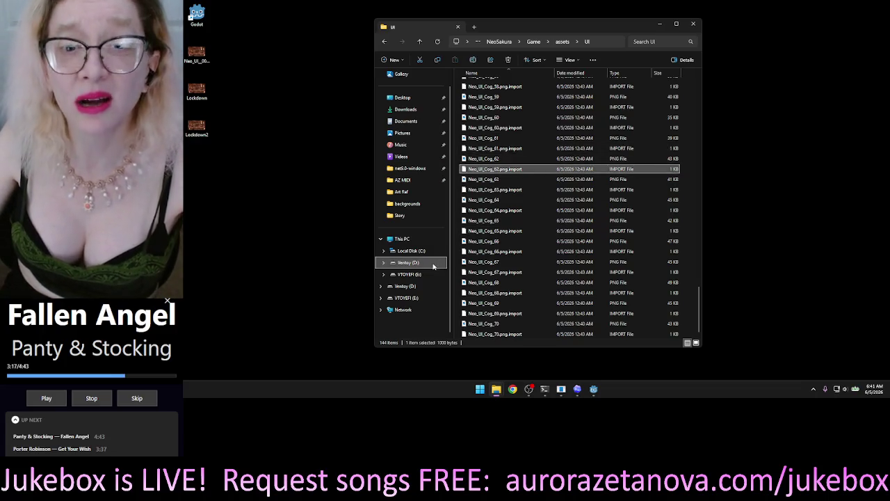
# Go back through the folder history to the icons_256_png_96 (1) folder in Downloads
pyautogui.click(386, 41)
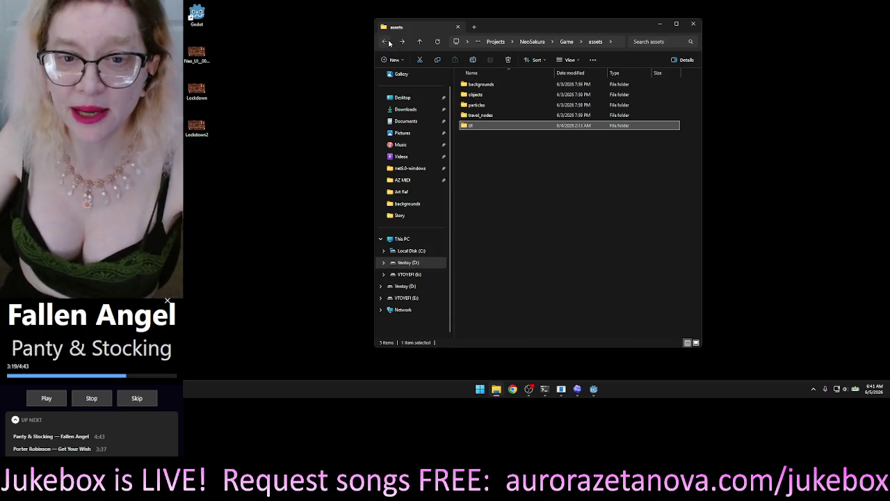
pyautogui.click(386, 42)
pyautogui.click(387, 42)
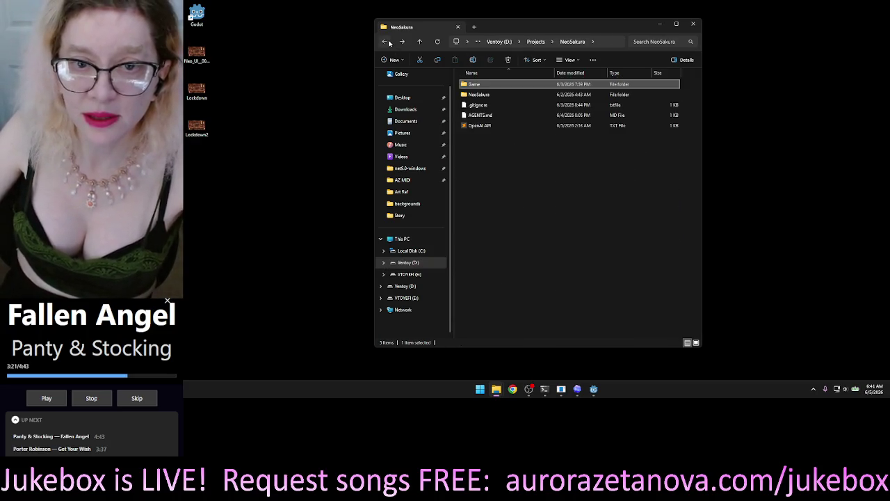
pyautogui.click(386, 42)
pyautogui.click(386, 42)
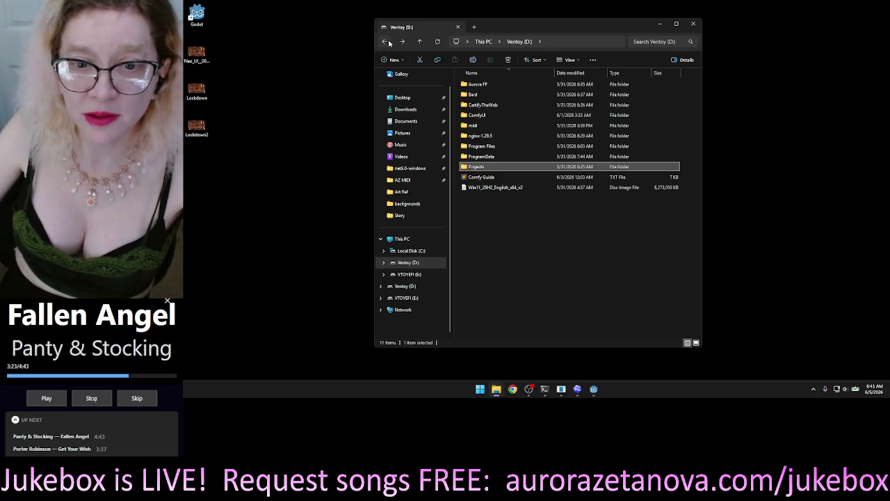
pyautogui.click(387, 42)
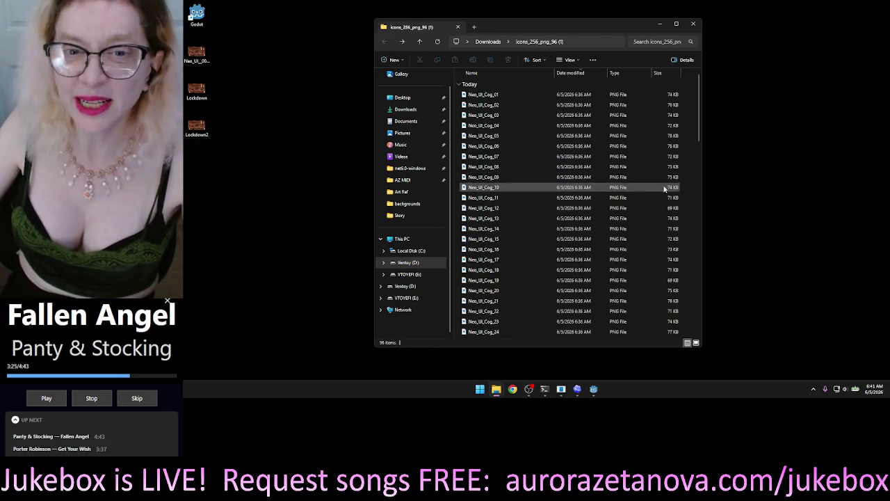
# Select all 96 Neo_UI_Cog PNGs and go forward to the game's assets/UI folder
pyautogui.click(574, 117)
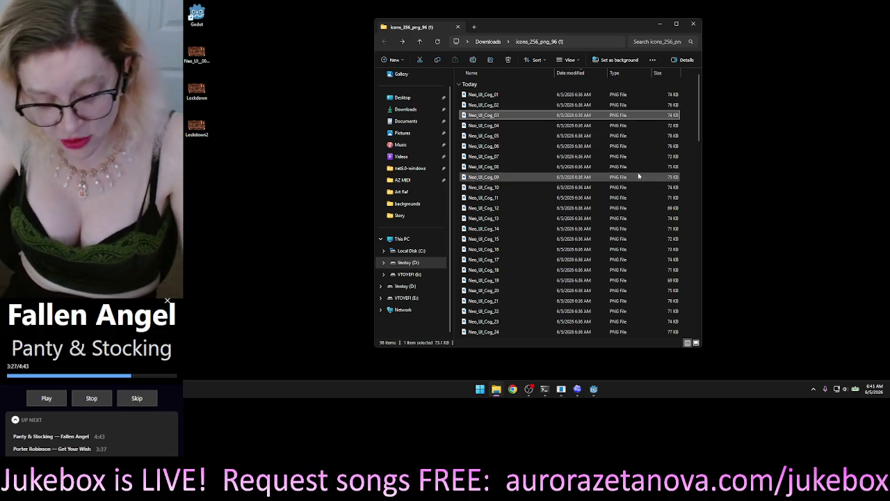
pyautogui.hotkey('ctrl', 'a')
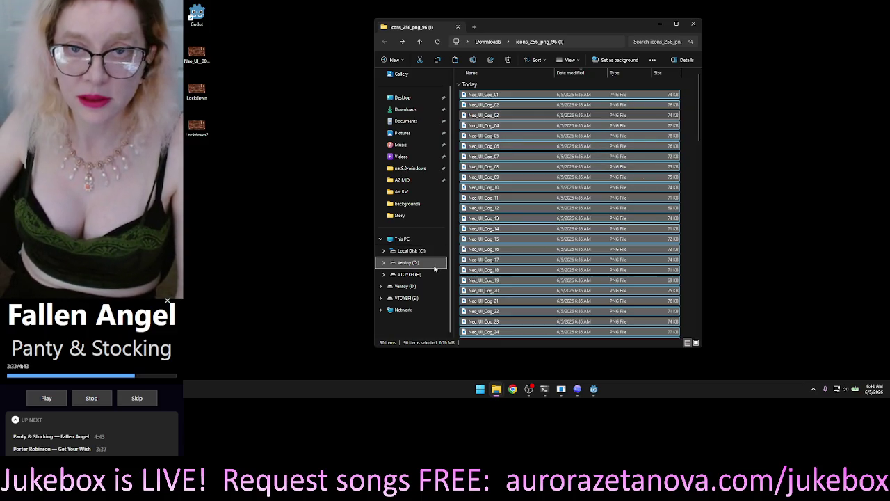
pyautogui.click(402, 42)
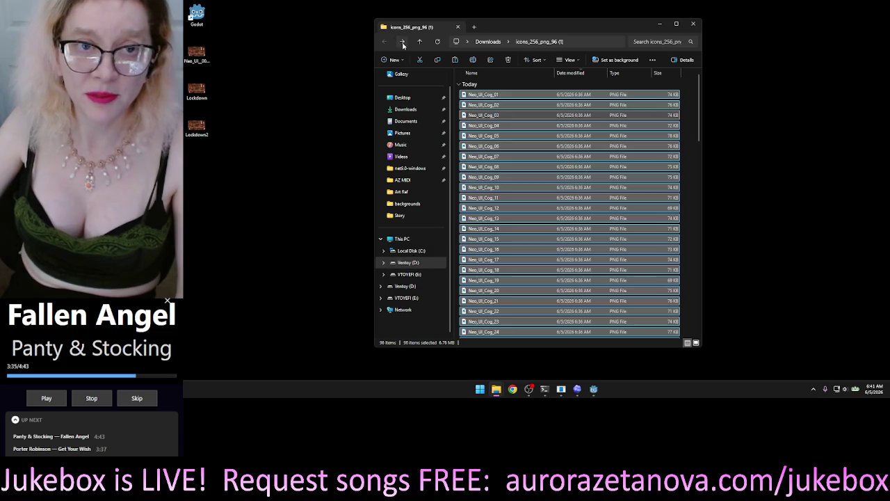
pyautogui.click(402, 42)
pyautogui.click(402, 42)
pyautogui.click(401, 42)
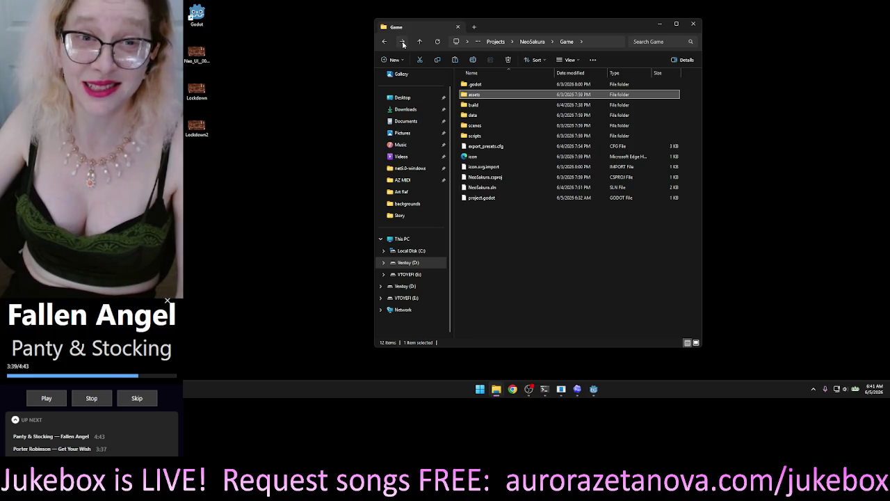
pyautogui.click(403, 43)
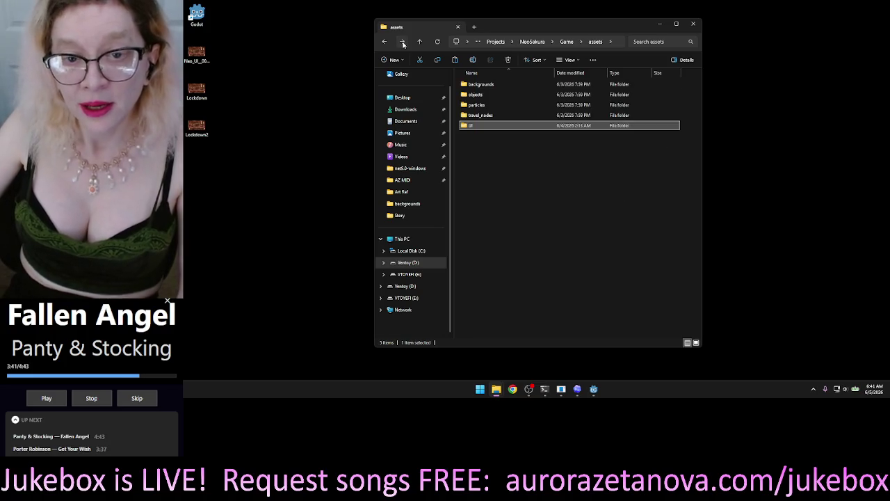
pyautogui.click(402, 44)
pyautogui.click(402, 43)
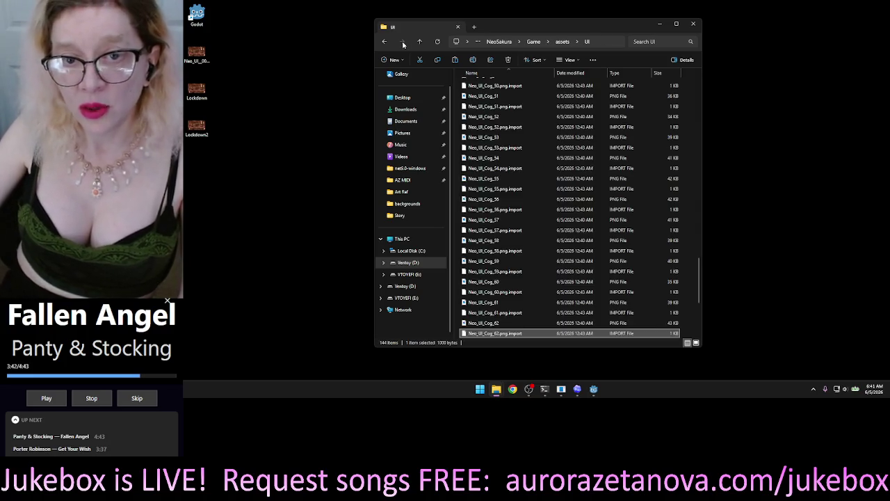
# Paste the cog PNGs into assets/UI, replacing the older versions
pyautogui.click(684, 165)
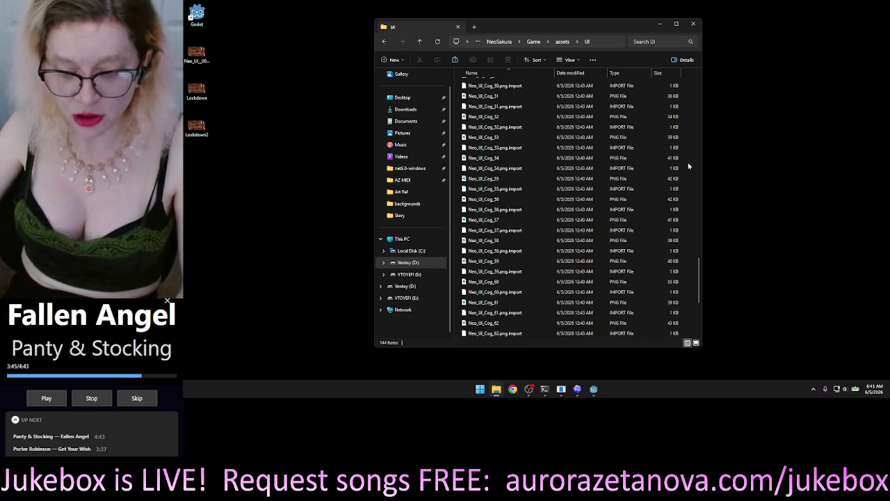
pyautogui.hotkey('ctrl', 'v')
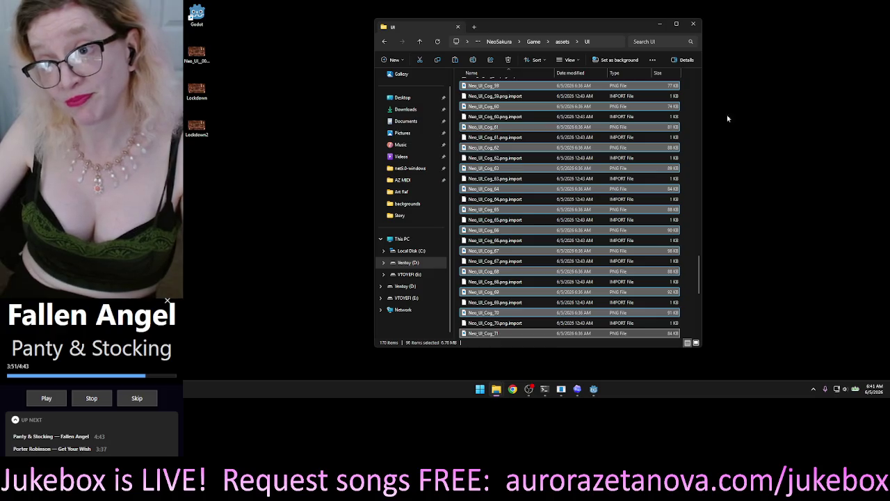
pyautogui.moveTo(700, 264); pyautogui.dragTo(690, 67)
pyautogui.click(293, 158)
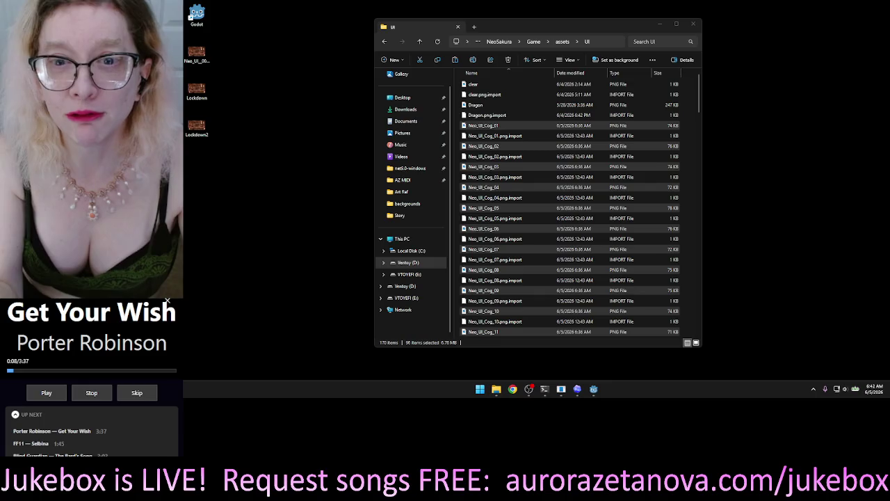
# Close the File Explorer window showing the game's UI folder
pyautogui.click(695, 25)
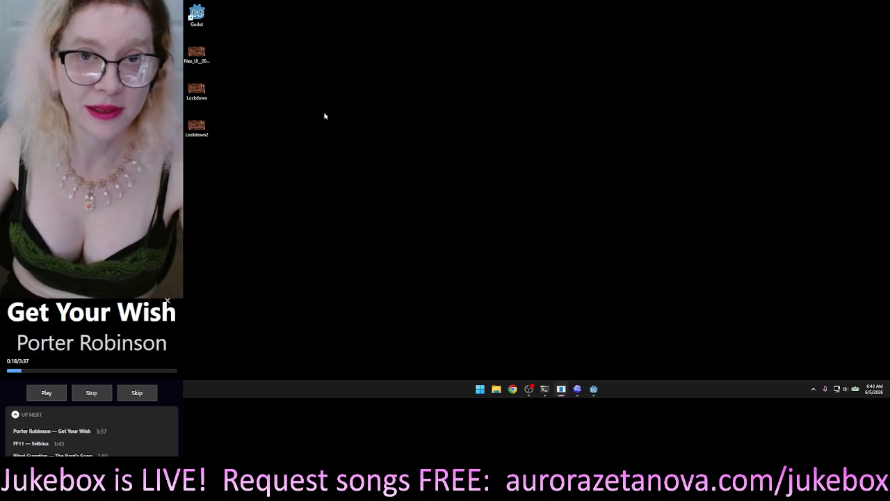
# Launch Godot, open the NeoSakura project and run the game
pyautogui.doubleClick(197, 14)
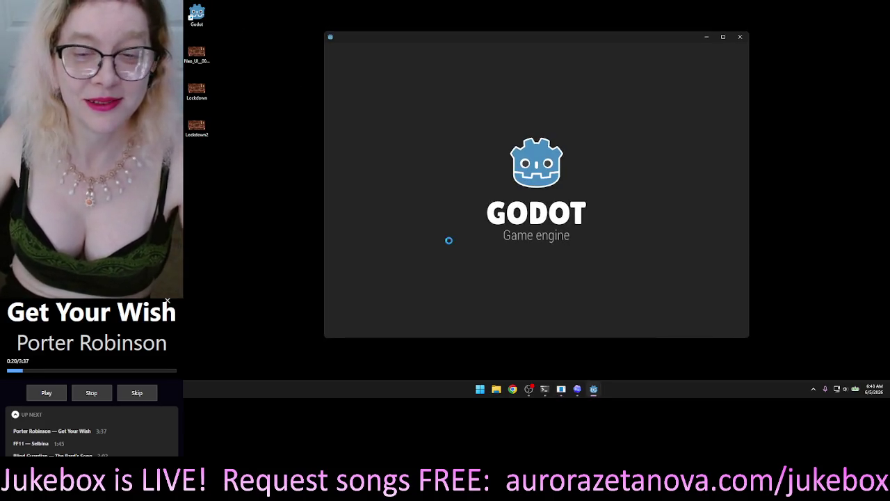
pyautogui.doubleClick(424, 89)
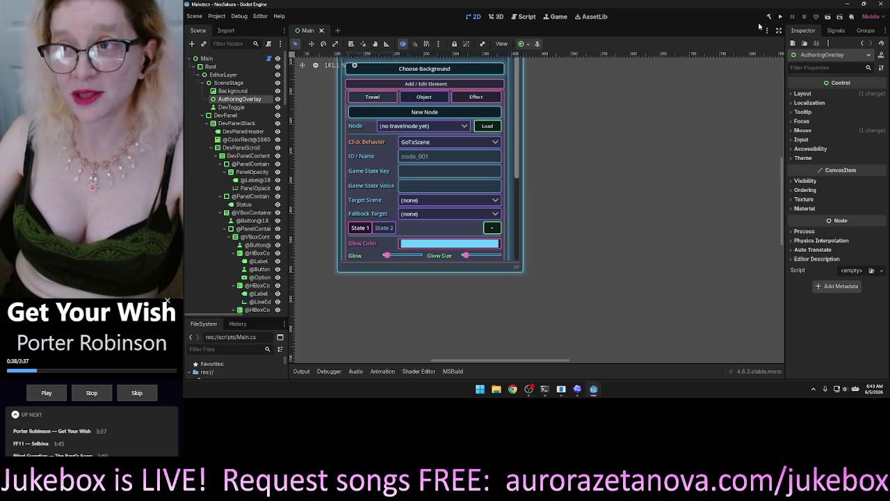
pyautogui.click(779, 17)
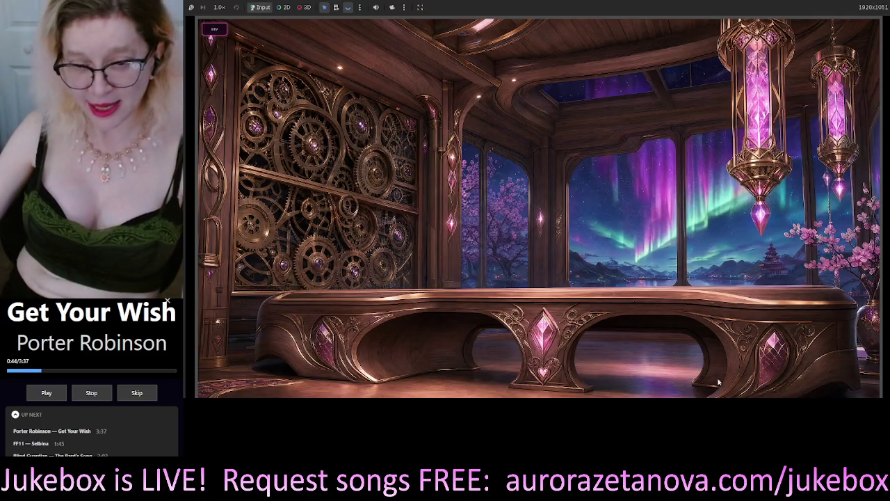
# Open the in-game Dev Holograph panel, then switch over to the Codex window
pyautogui.click(214, 28)
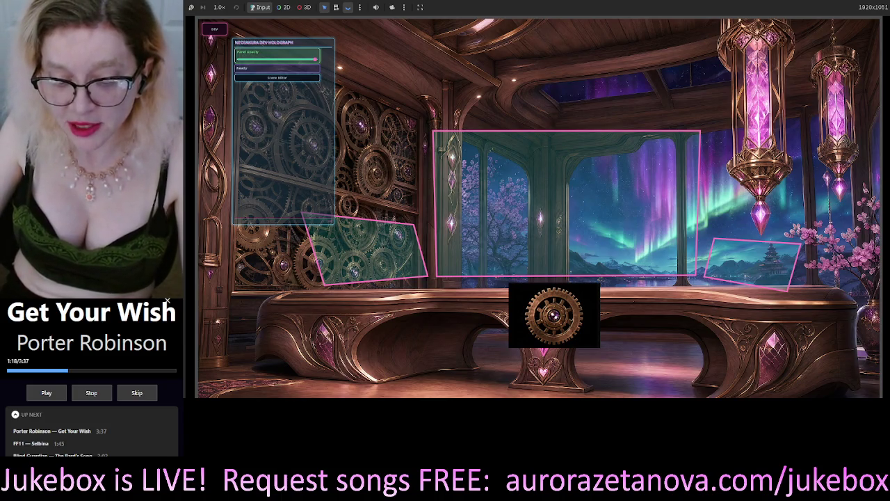
pyautogui.hotkey('alt', 'Tab')
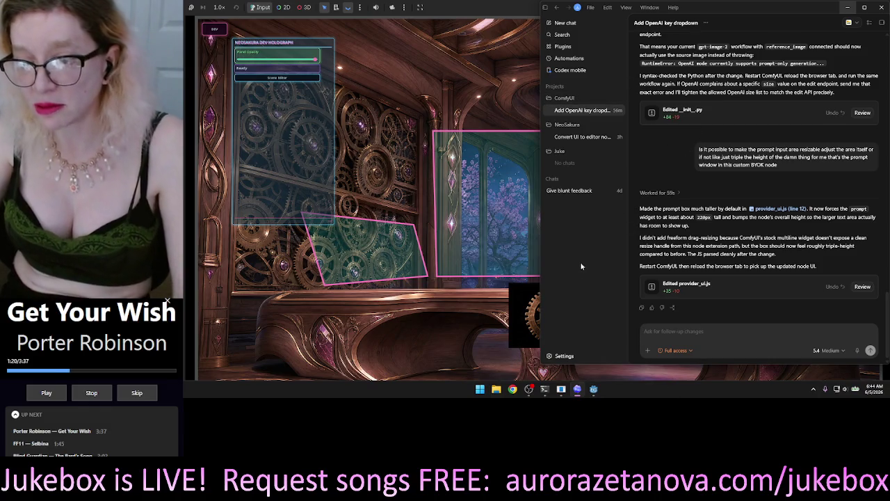
# In the 'Convert UI to editor nodes' chat, dictate a prompt about choosing element images with Win+H
pyautogui.click(583, 138)
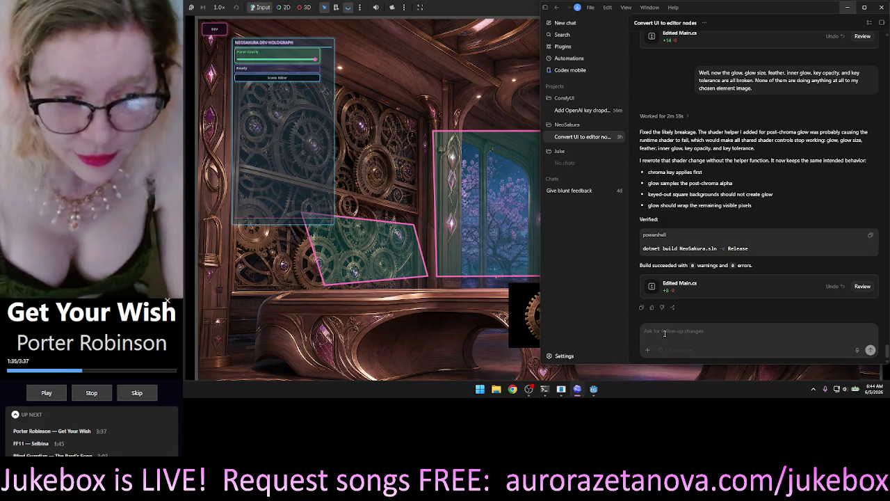
pyautogui.press('super+h')
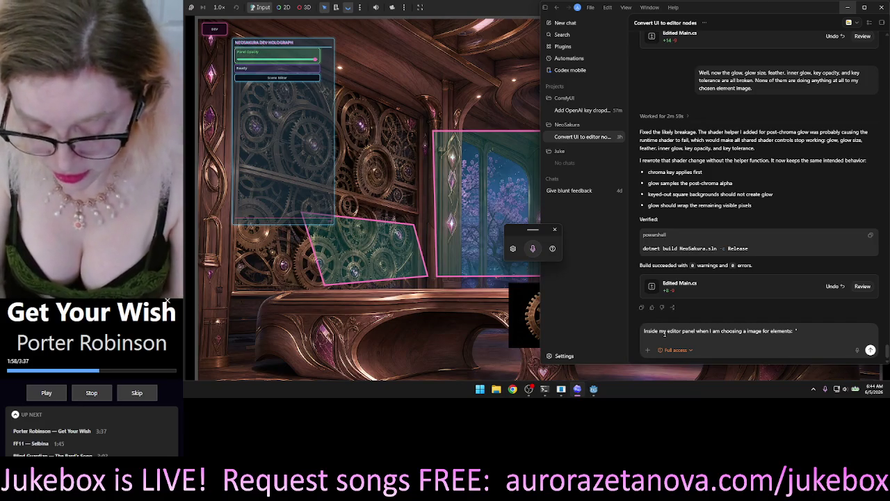
pyautogui.press('super+h')
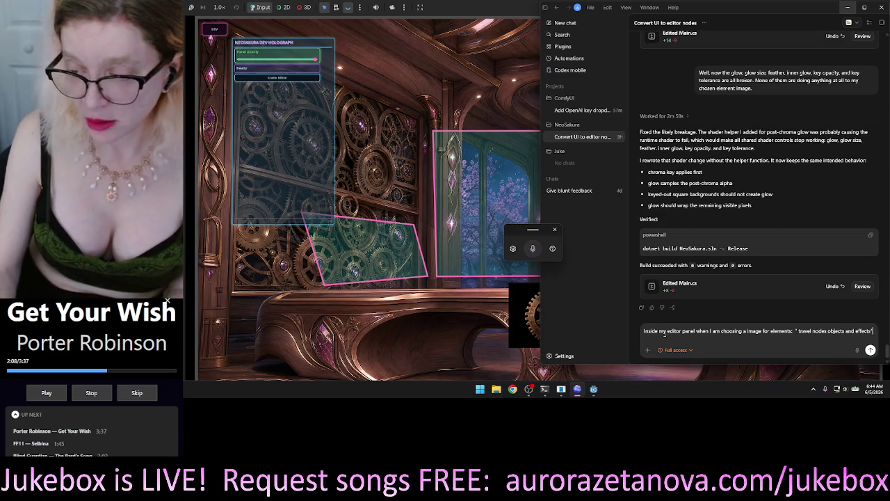
# Tidy the punctuation after 'nodes' and 'objects', then send the skew-images prompt to Codex
pyautogui.click(826, 331)
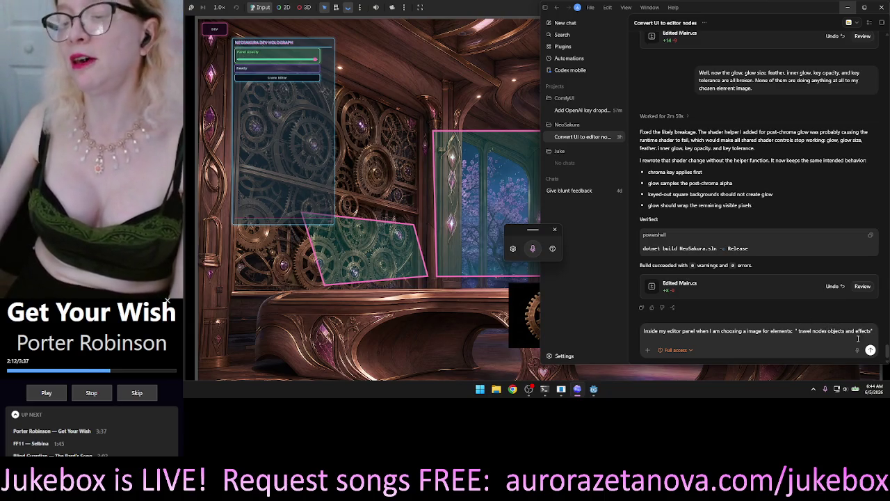
pyautogui.click(844, 331)
pyautogui.write('.')
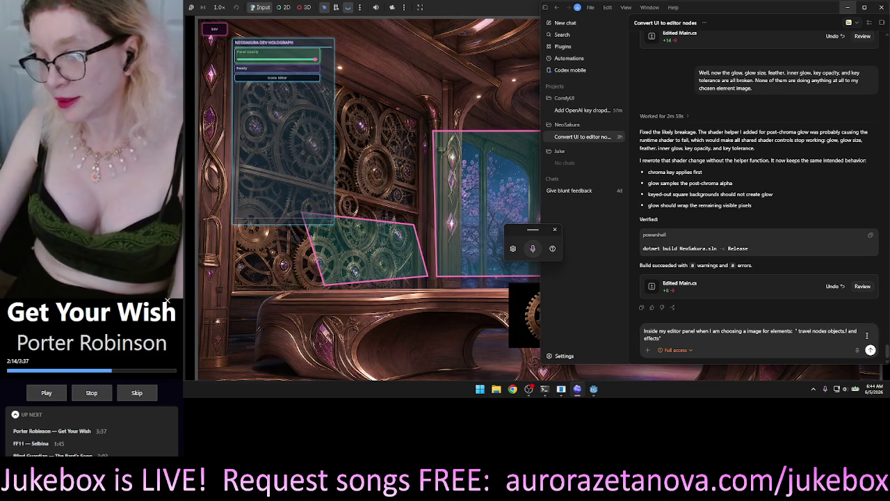
pyautogui.press('BackSpace')
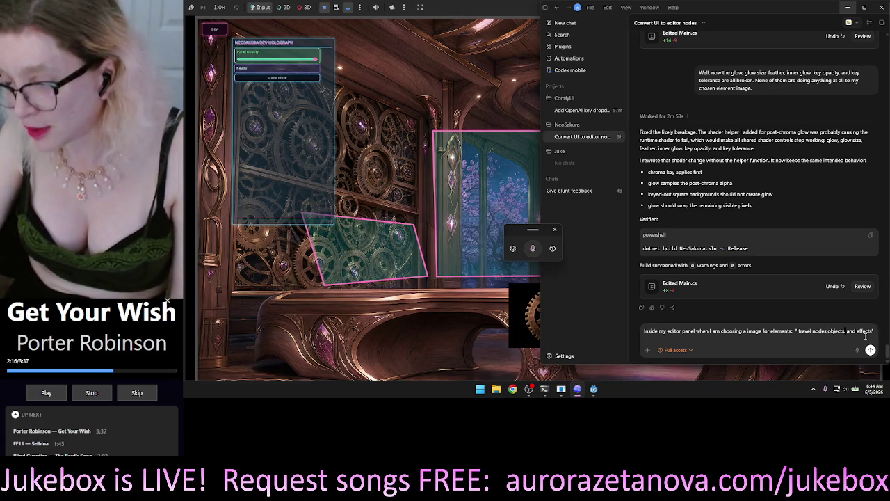
pyautogui.press('End')
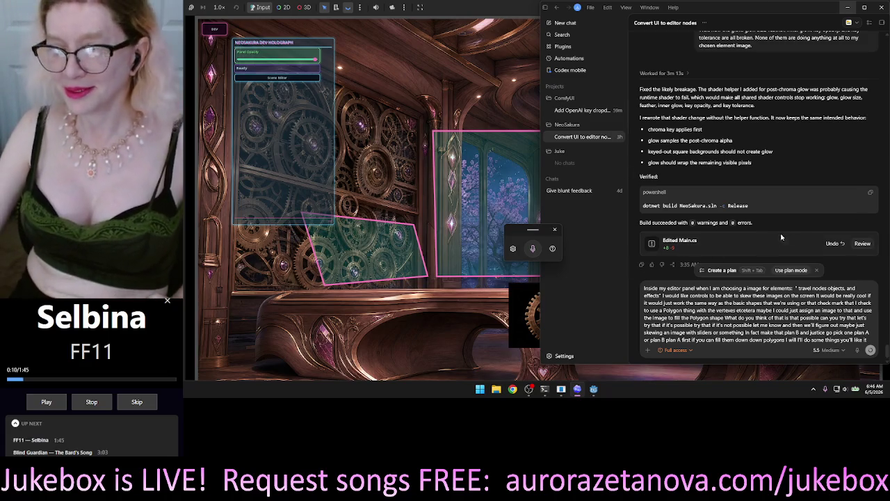
pyautogui.press('Return')
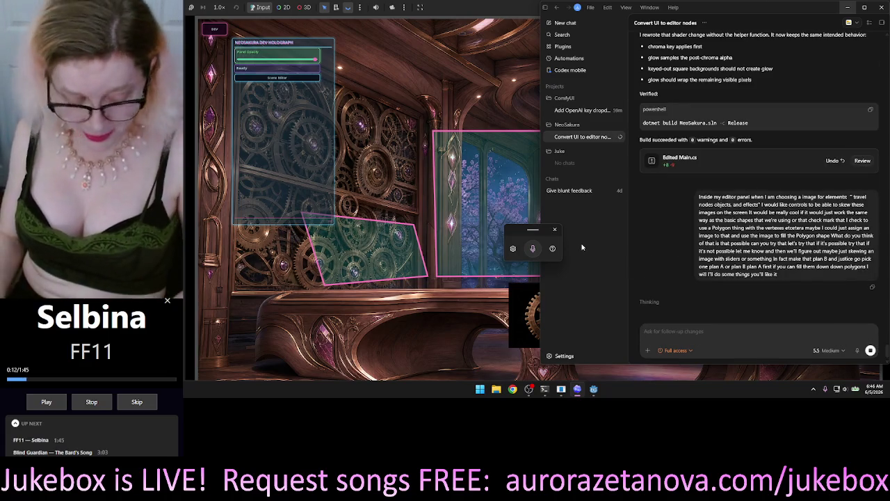